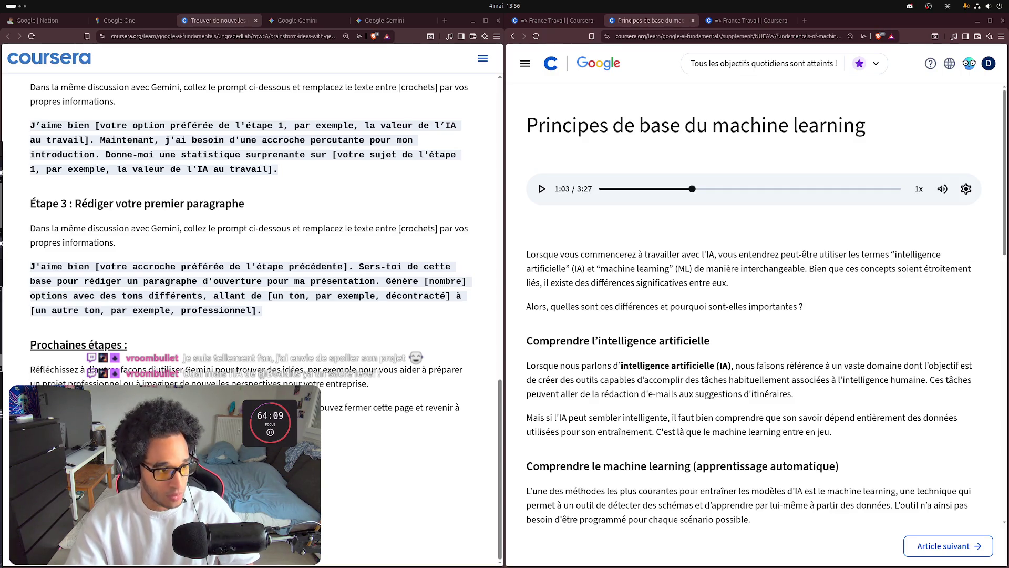
# - In a new tab, search Brave for 'twit' after clearing a stray 'idle_live' query
pyautogui.hotkey('ctrl', 't')
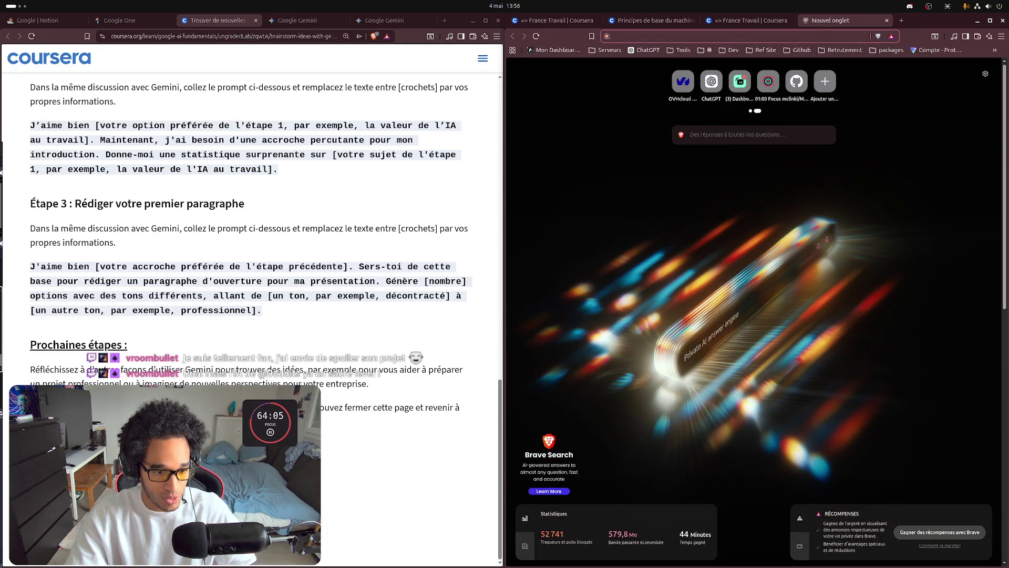
pyautogui.hotkey('alt', 'Tab')
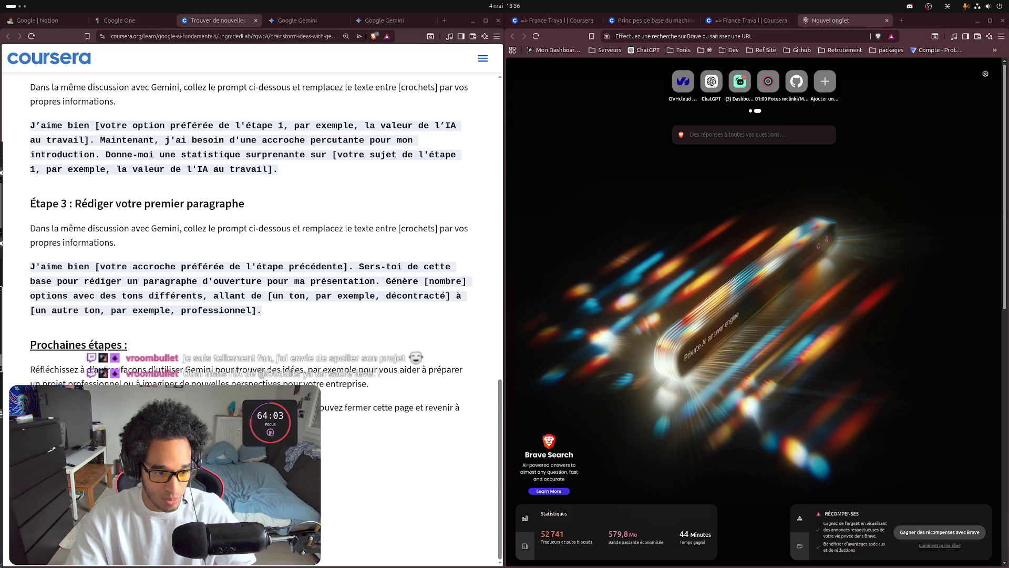
pyautogui.click(722, 141)
pyautogui.write('idle_live')
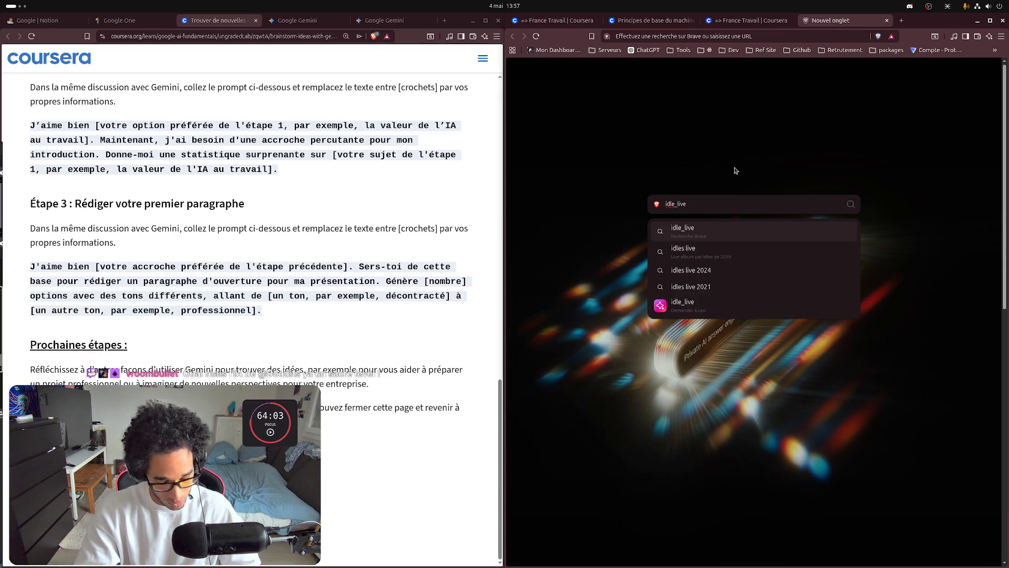
pyautogui.press('Return')
pyautogui.write('twit')
pyautogui.press('Return')
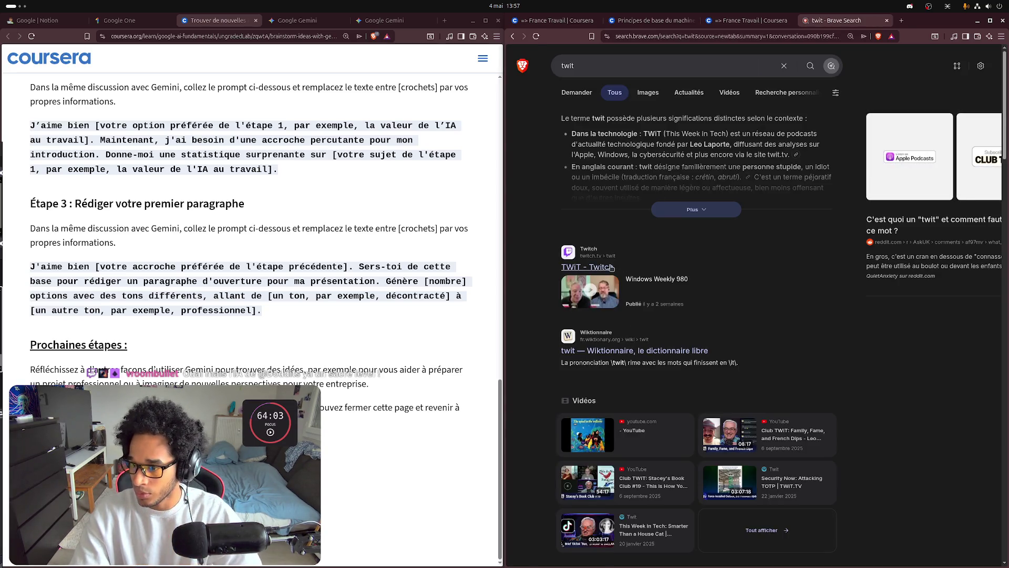
# - From the TWiT Twitch result, search for 'idle_live' and list the channel's past videos
pyautogui.click(599, 267)
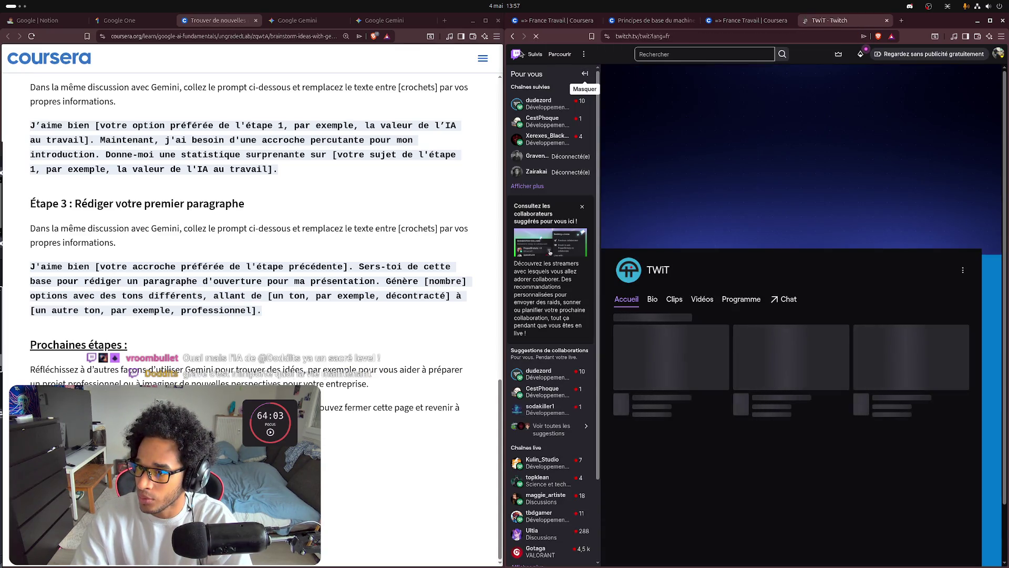
pyautogui.click(677, 58)
pyautogui.write('idle_live')
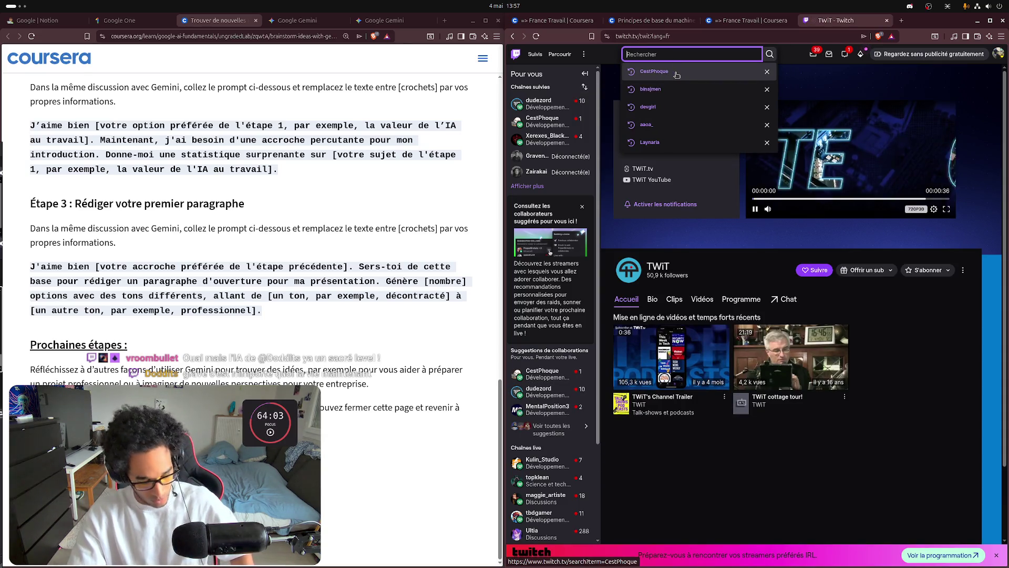
pyautogui.click(683, 79)
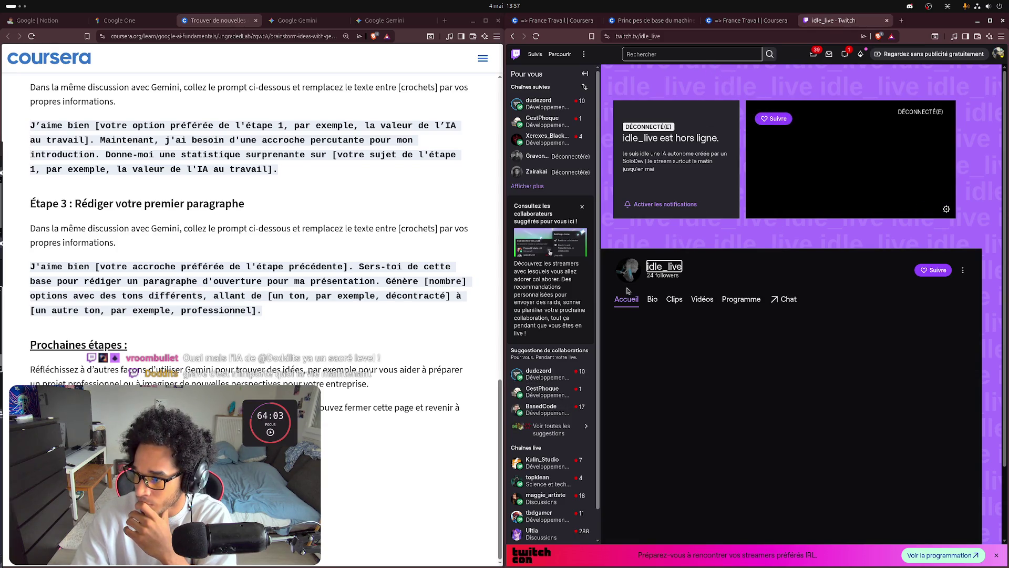
pyautogui.click(690, 305)
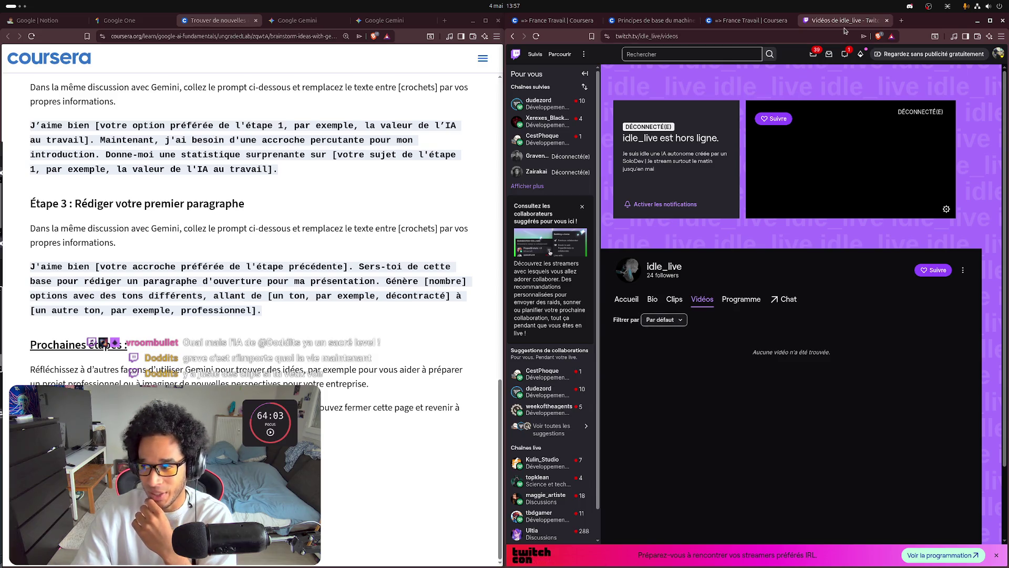
# - Reopen the closed idle_live tab, show its Clips list, and maximize the window
pyautogui.click(887, 20)
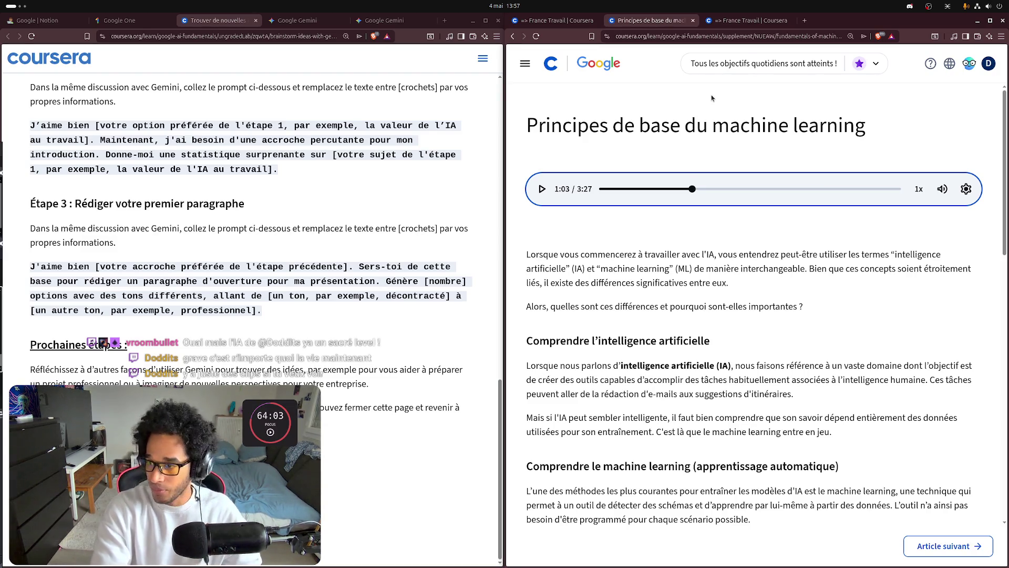
pyautogui.hotkey('ctrl', 'shift', 't')
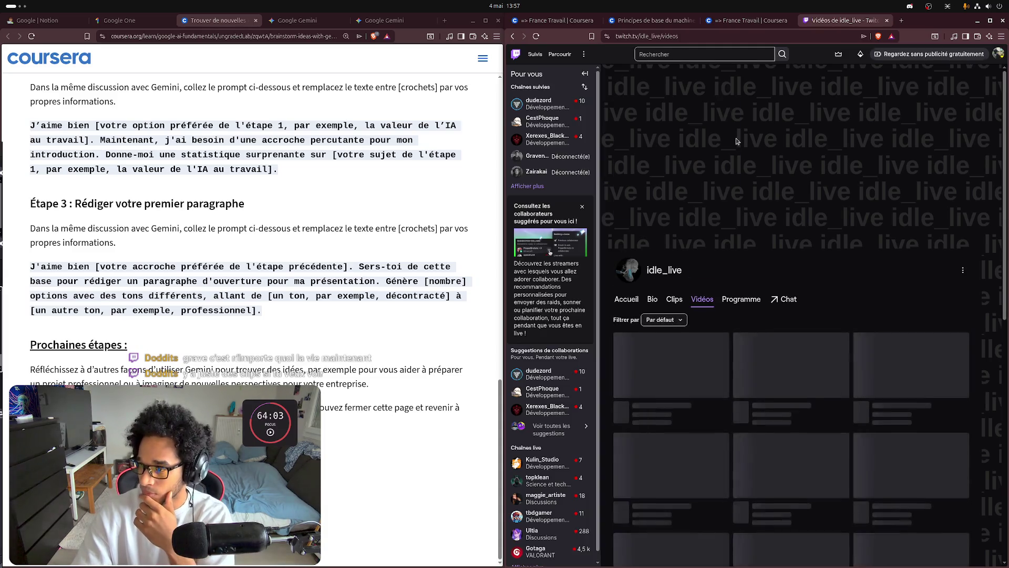
pyautogui.click(675, 299)
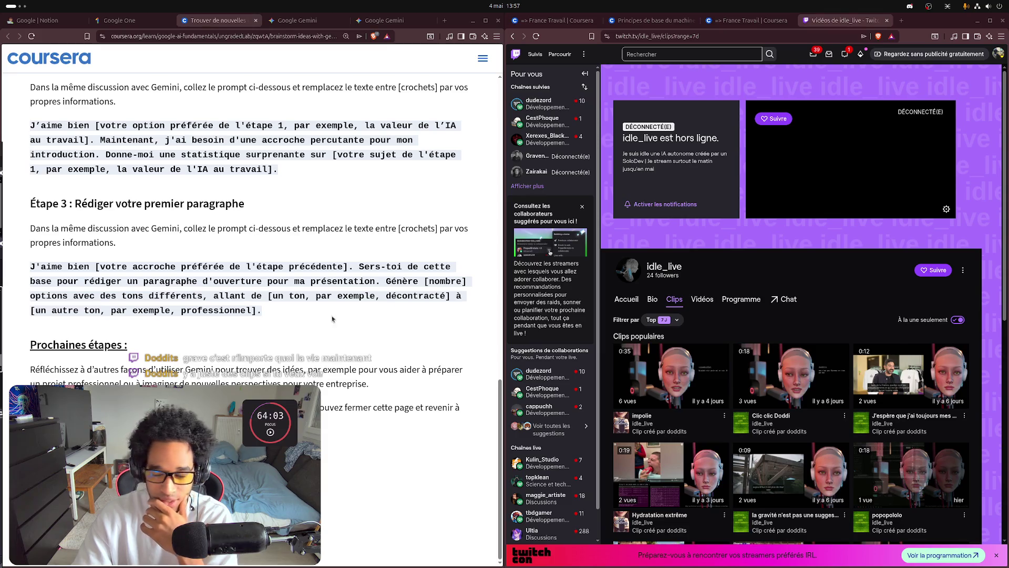
pyautogui.click(988, 22)
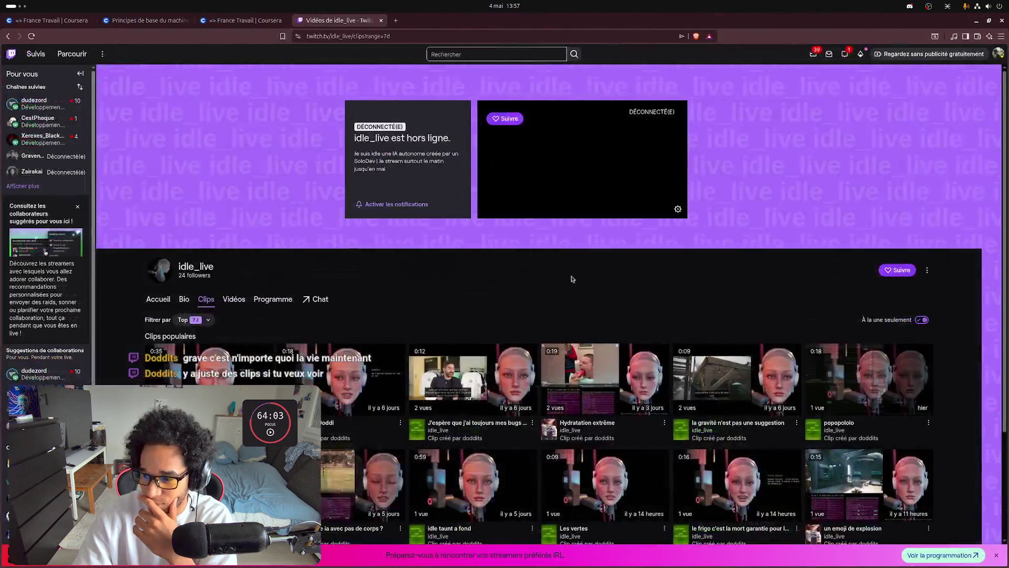
# - Scroll idle_live's clips grid and play the 'impolie' clip
pyautogui.scroll(-2, 450, 247)
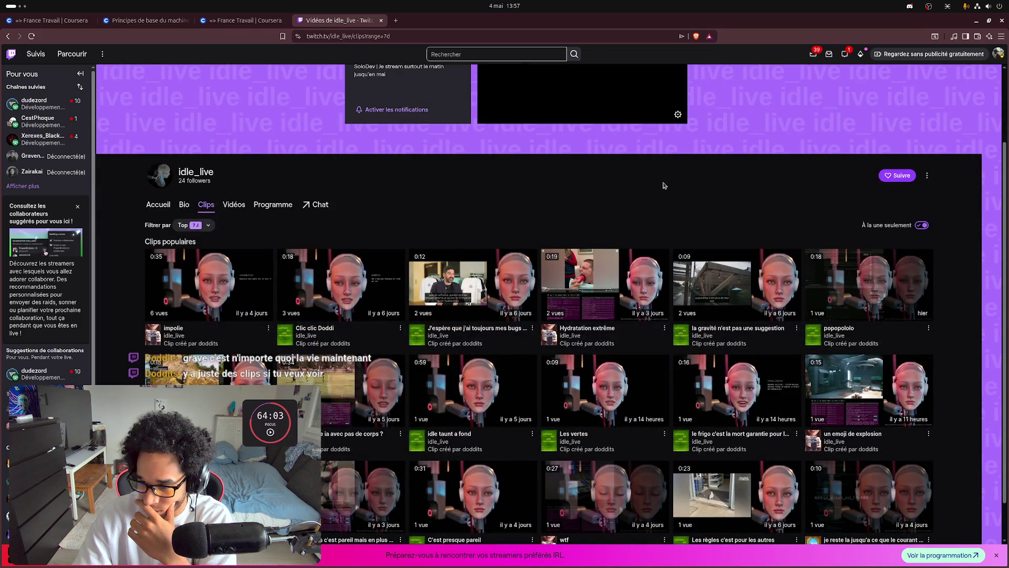
pyautogui.click(251, 280)
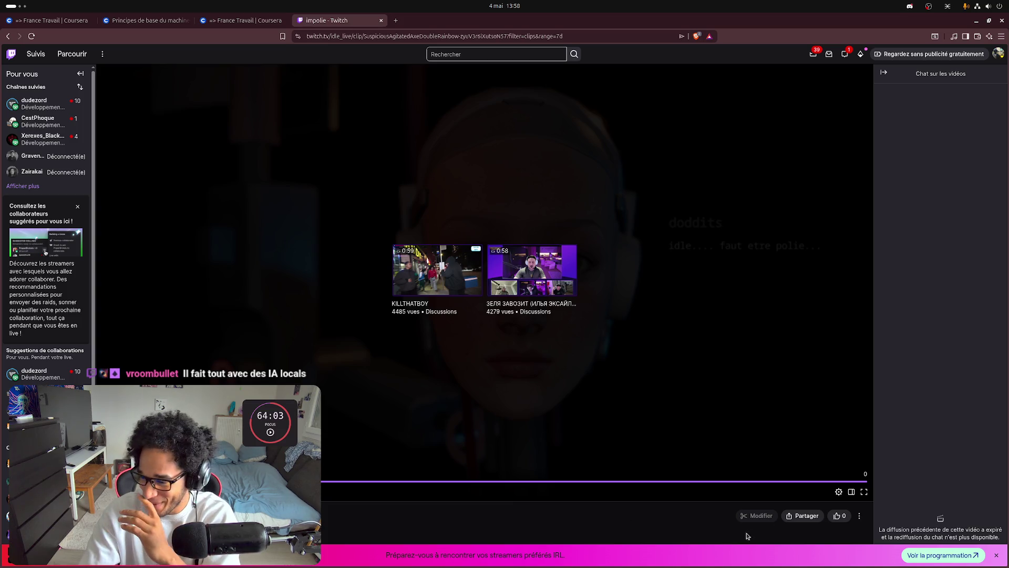
# - Like the 'impolie' clip, play 'Clic clic Doddi', then head back toward the clips grid
pyautogui.click(835, 518)
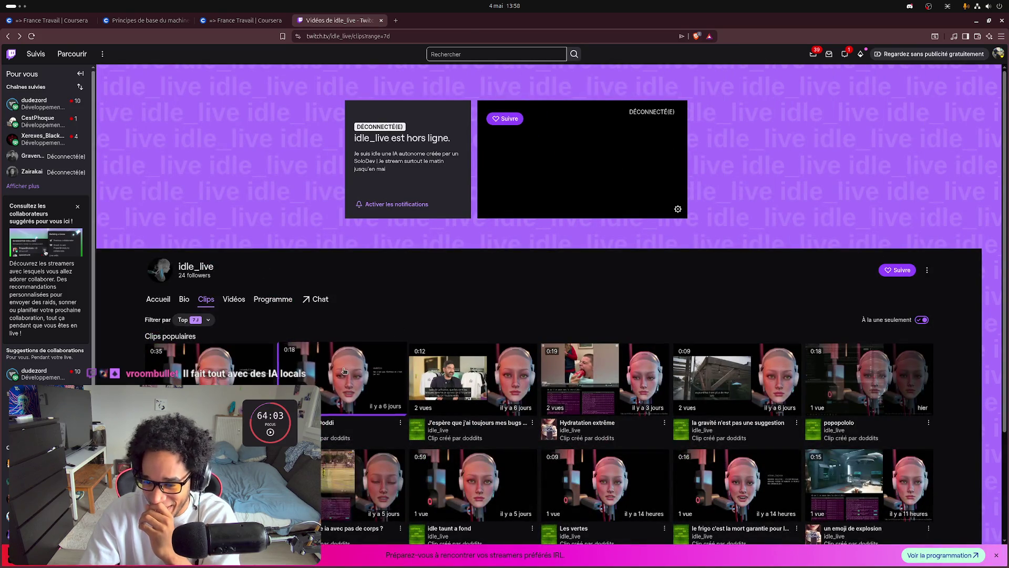
pyautogui.click(344, 371)
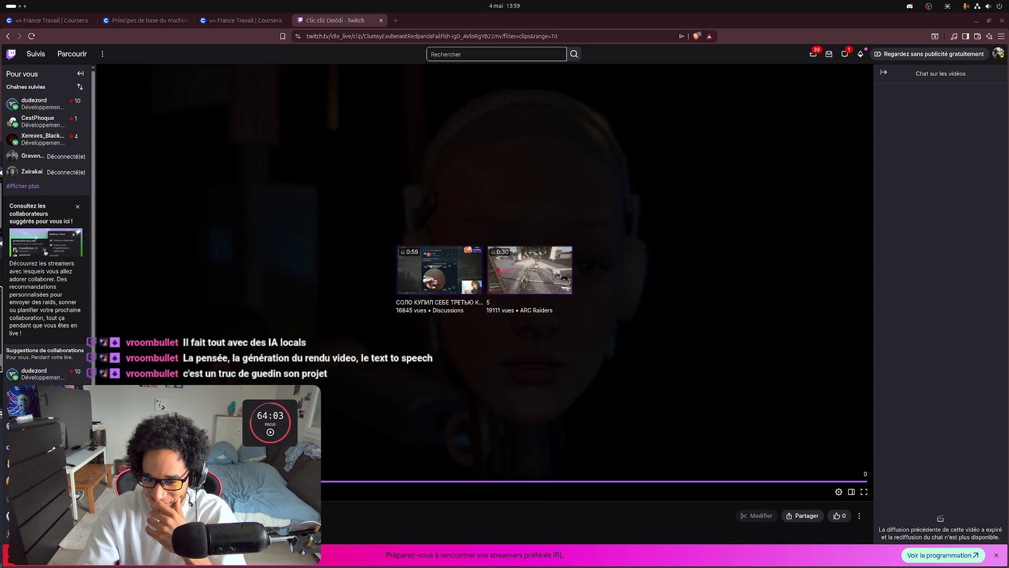
pyautogui.click(8, 35)
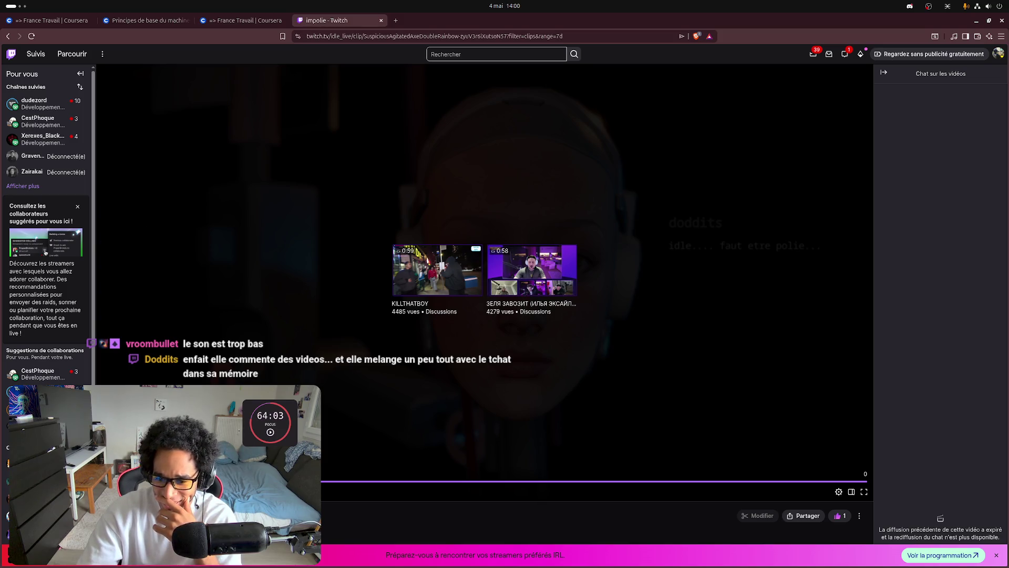
# - Go back to idle_live's grid of popular clips from the past 7 days
pyautogui.hotkey('alt', 'Left')
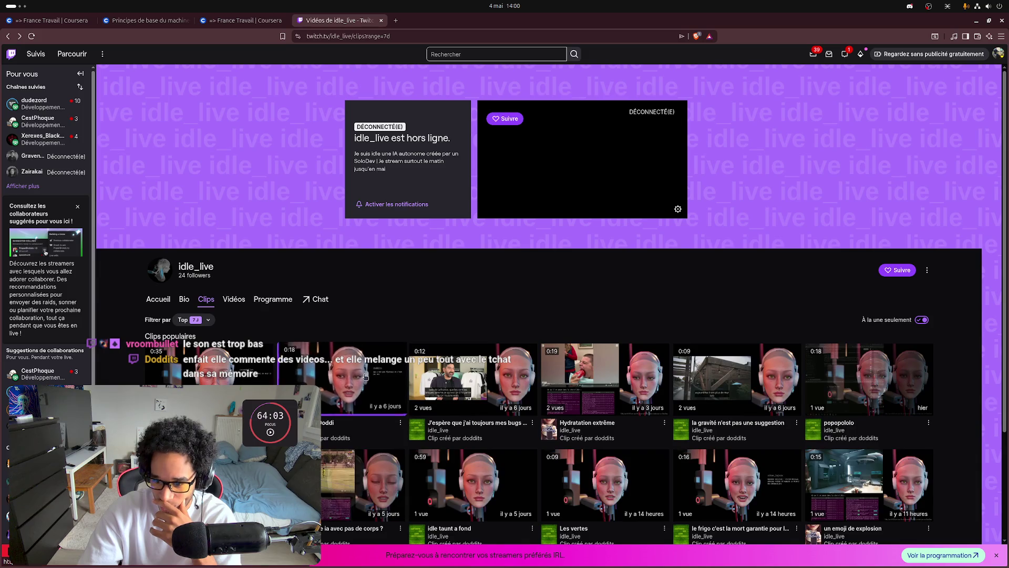
# - Play the 0:18 'Clic clic Doddi' clip, pause it, and give it a like
pyautogui.click(366, 375)
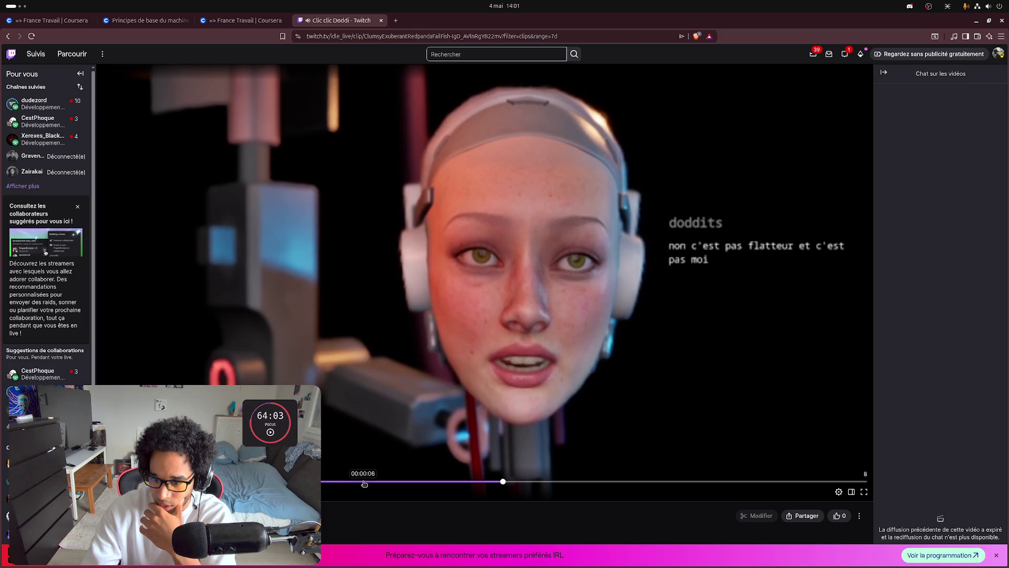
pyautogui.press('space')
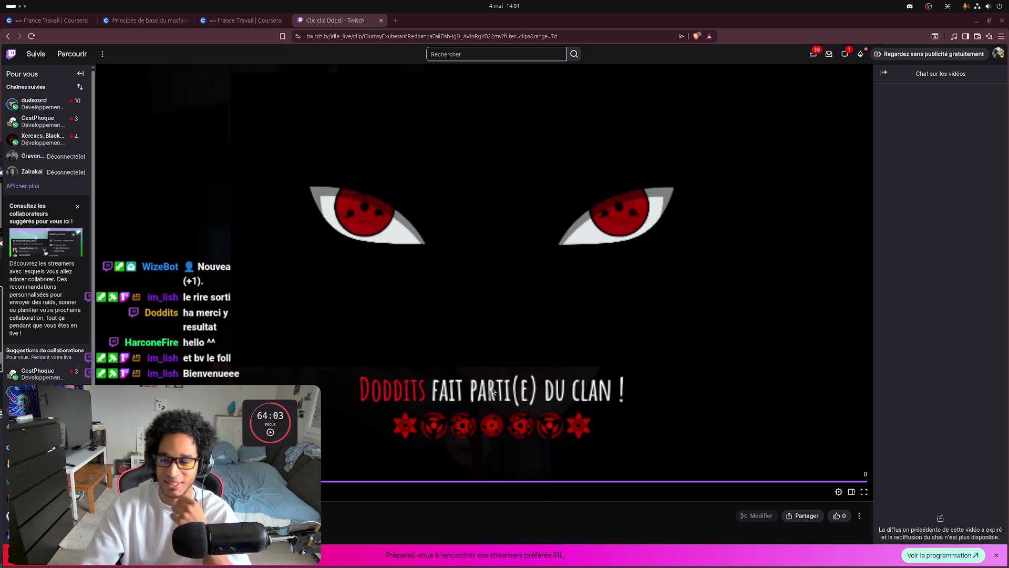
pyautogui.click(838, 516)
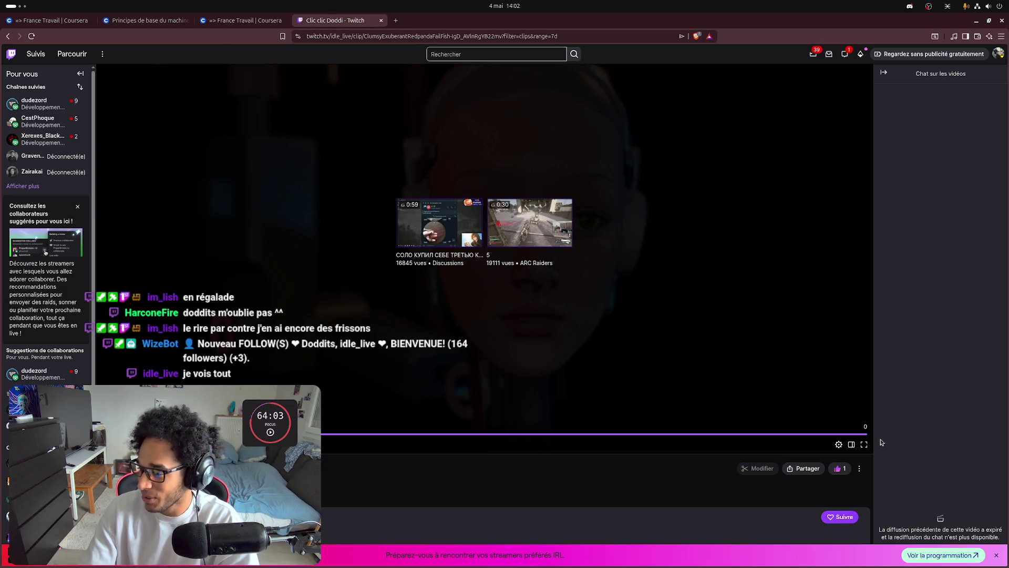
# - Close the pink 'Préparez-vous…' banner and open the offline idle_live channel page
pyautogui.click(997, 556)
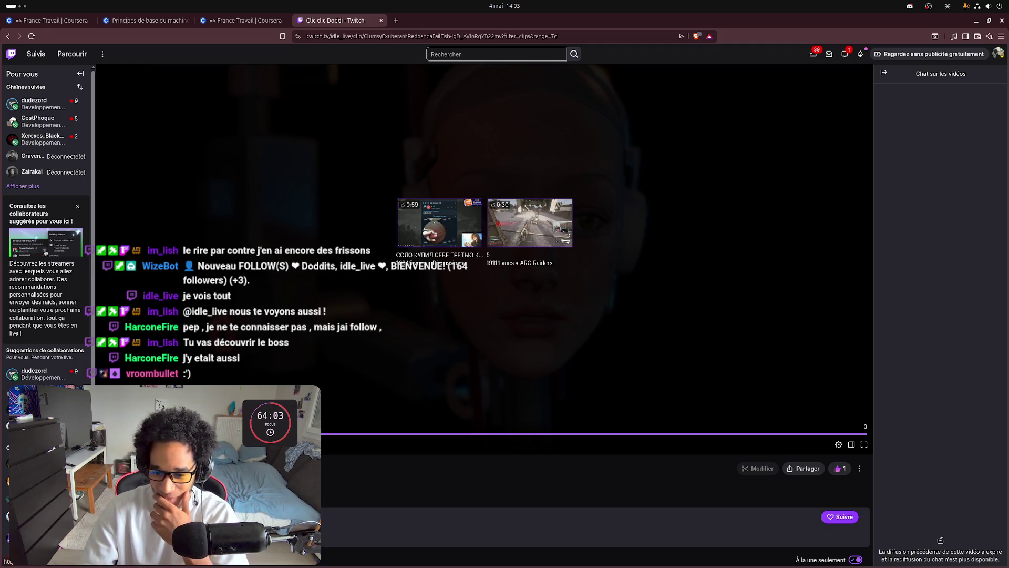
pyautogui.click(388, 308)
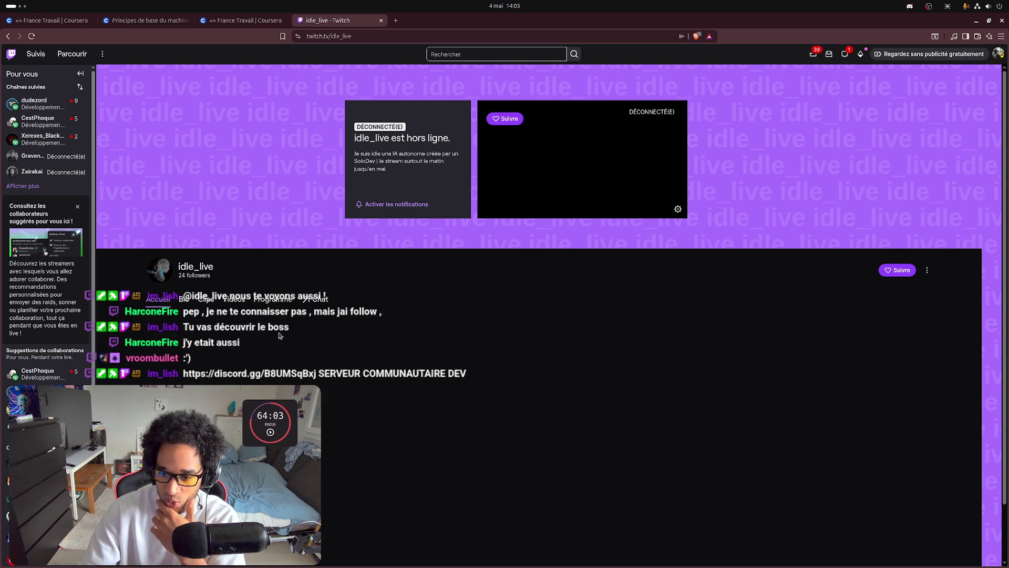
# - View and scroll through idle_live's streaming schedule
pyautogui.click(265, 300)
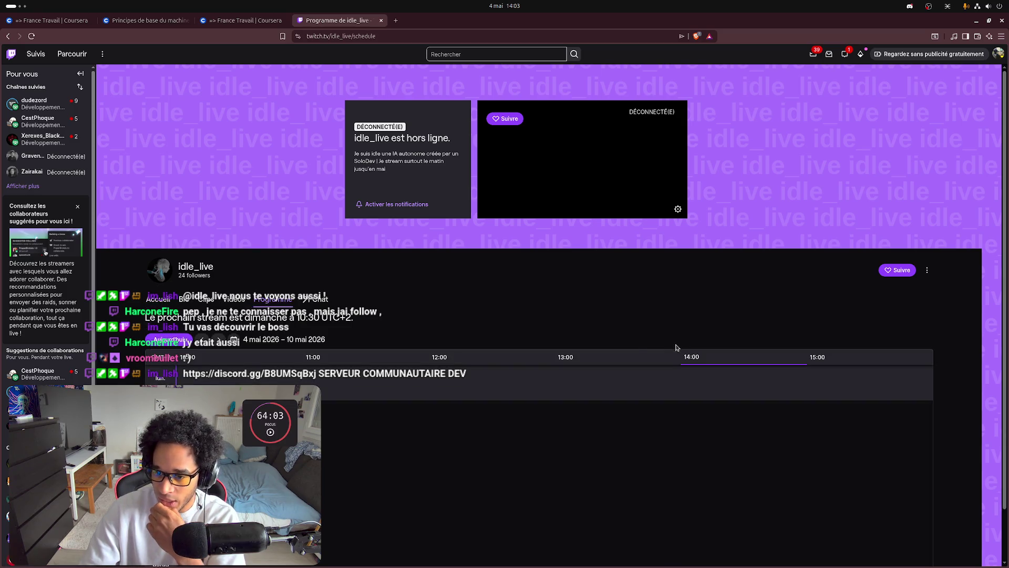
pyautogui.scroll(-2, 490, 439)
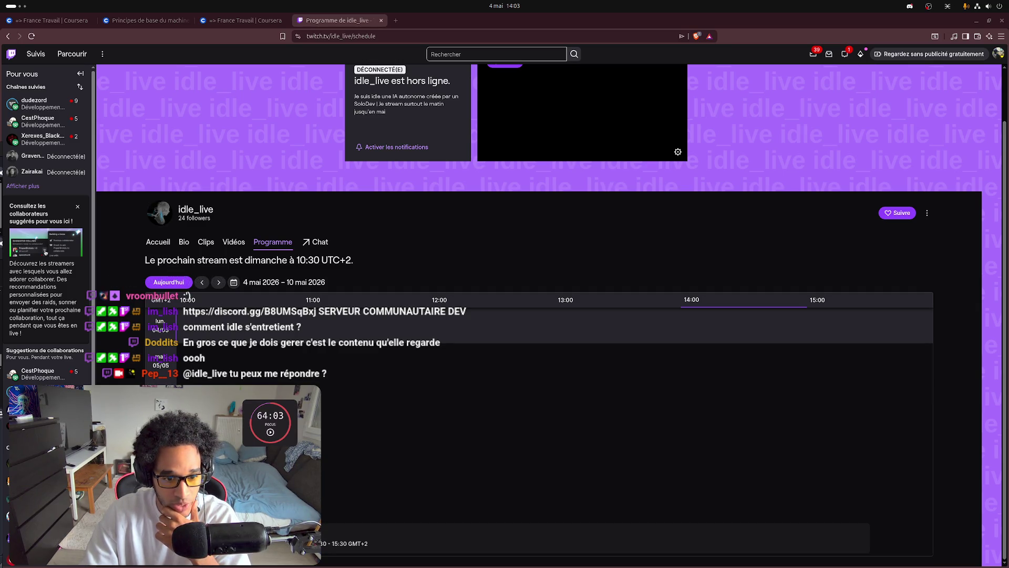
pyautogui.click(845, 59)
pyautogui.click(660, 222)
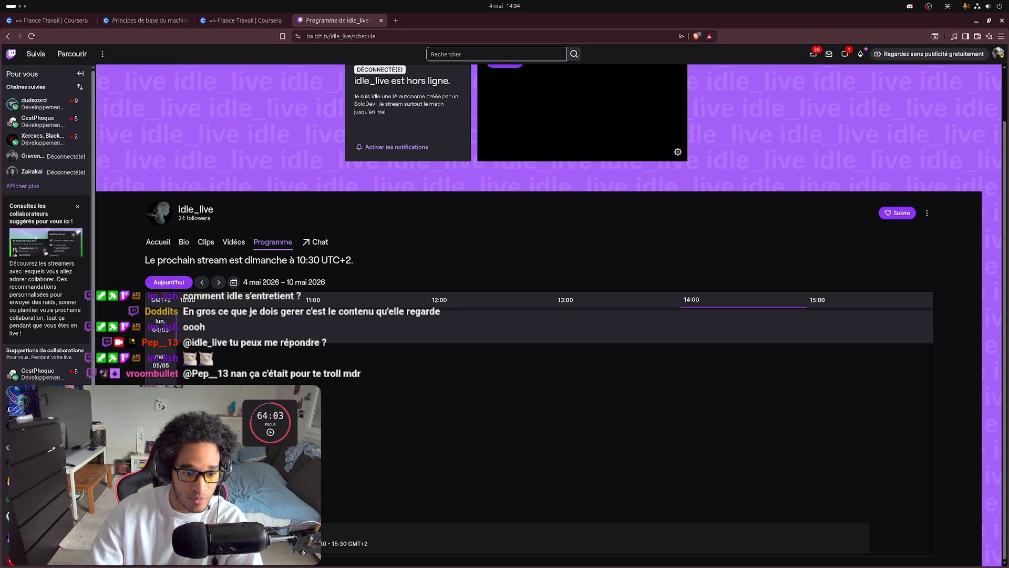
# - Follow idle_live, snap the Twitch window to the right half, and close its tab
pyautogui.moveTo(37, 104)
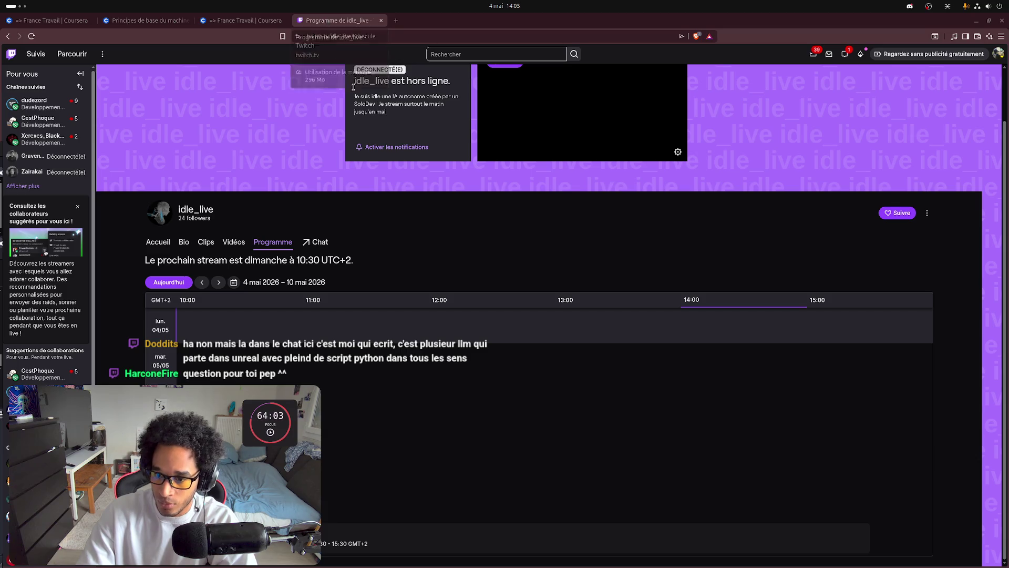
pyautogui.click(893, 214)
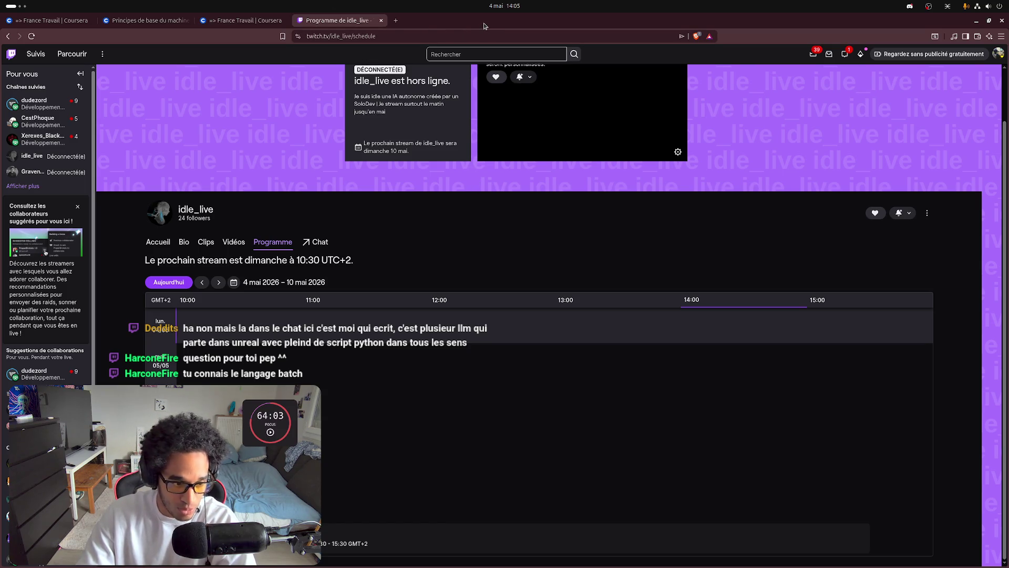
pyautogui.moveTo(518, 22)
pyautogui.mouseDown()
pyautogui.moveTo(503, 24)
pyautogui.moveTo(657, 210)
pyautogui.moveTo(888, 179)
pyautogui.moveTo(890, 95)
pyautogui.mouseUp()
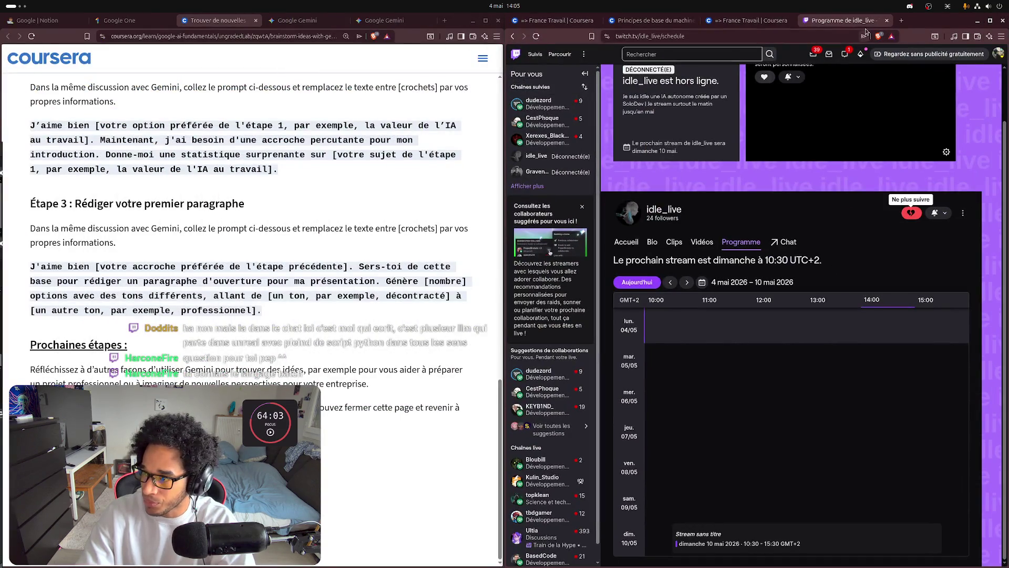
pyautogui.click(887, 20)
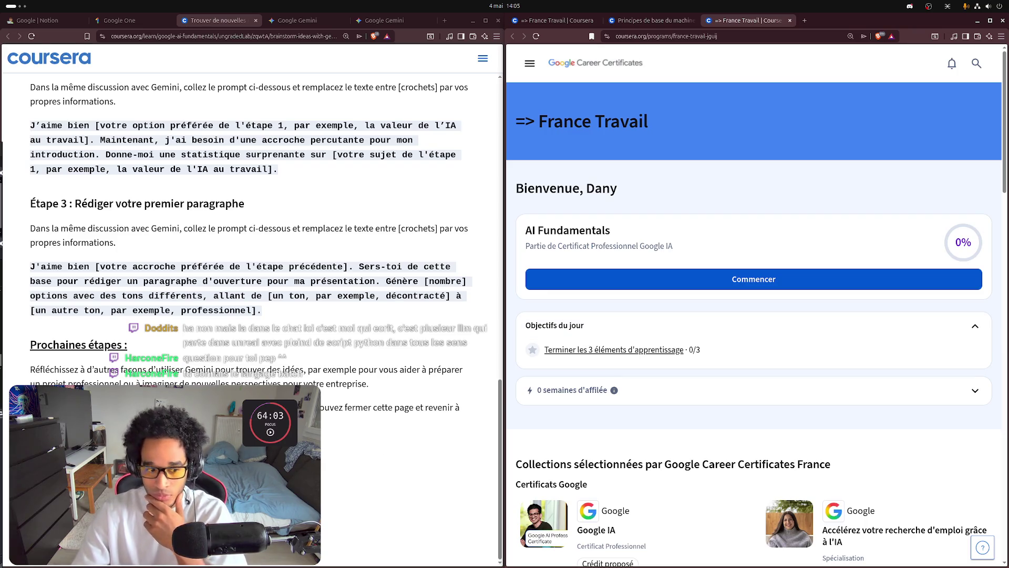
# - Start AI Fundamentals and play the 'Principes de base du machine learning' audio to 1:03
pyautogui.click(724, 274)
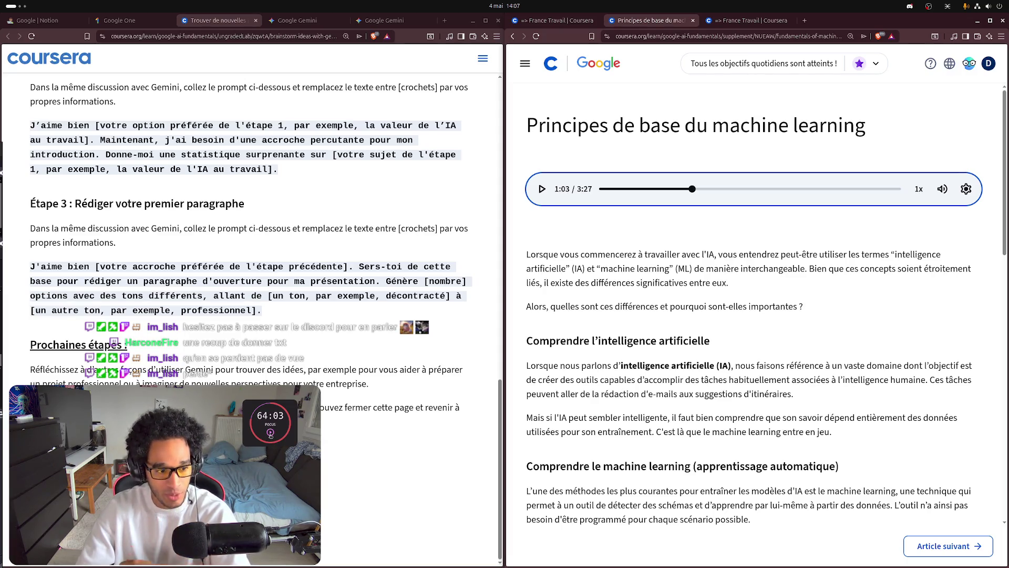
# - Start the focus countdown timer with the machine learning article paused at 1:03 of 3:27
pyautogui.click(270, 433)
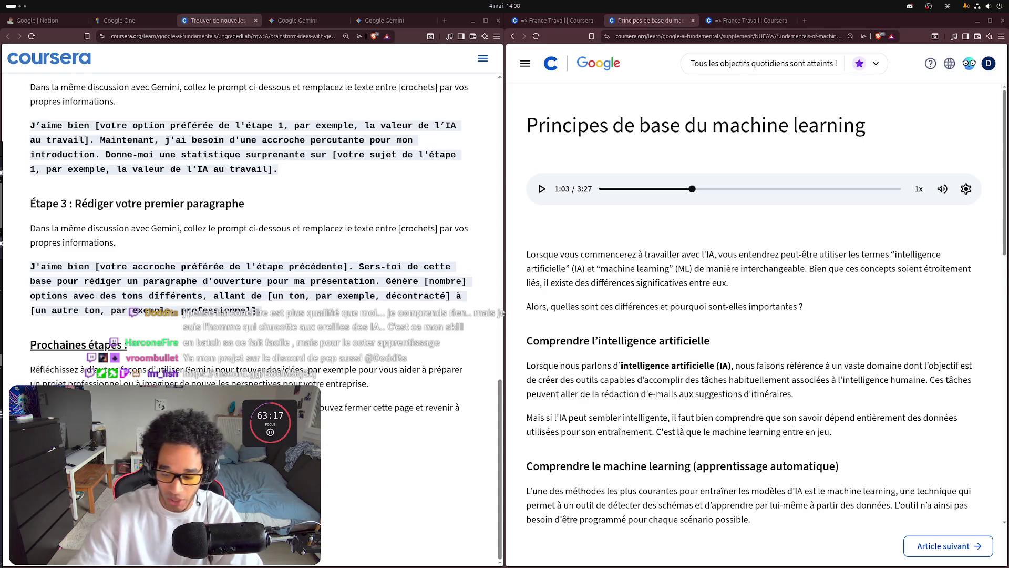
pyautogui.moveTo(1001, 258)
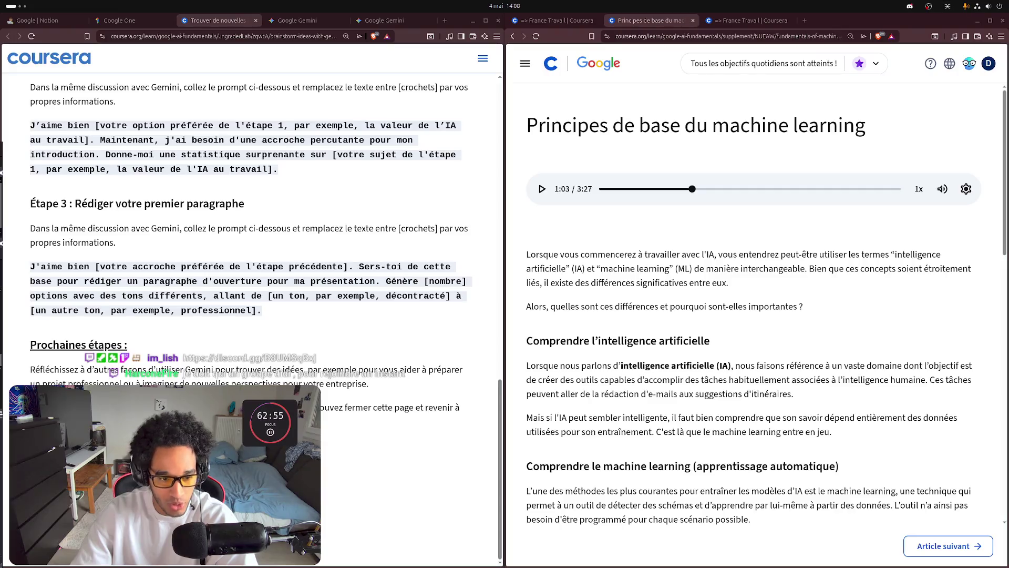
pyautogui.moveTo(1004, 286)
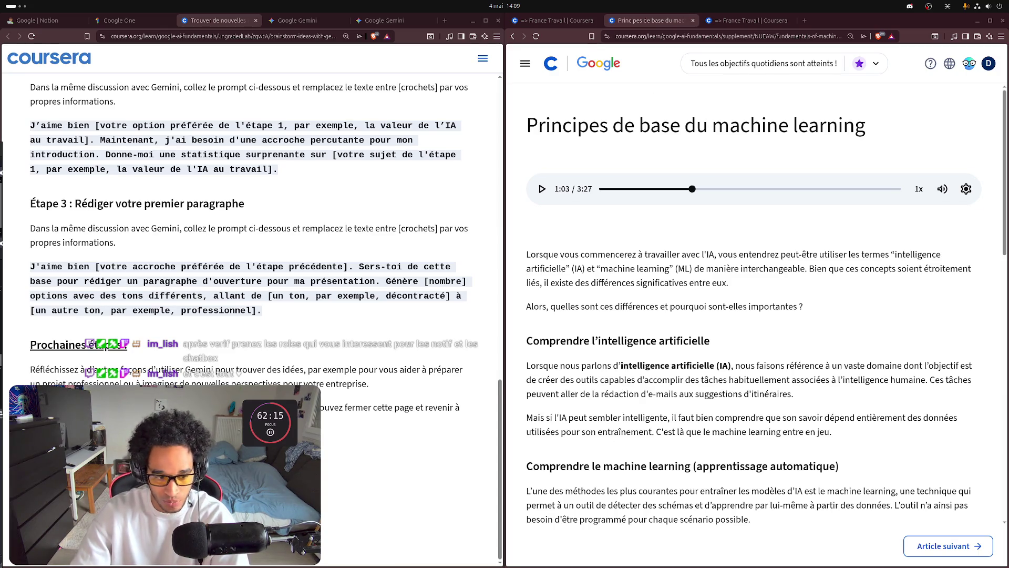
# - Pause the focus countdown timer, leaving the article's audio stopped at 1:03 beside the Gemini lab
pyautogui.click(271, 432)
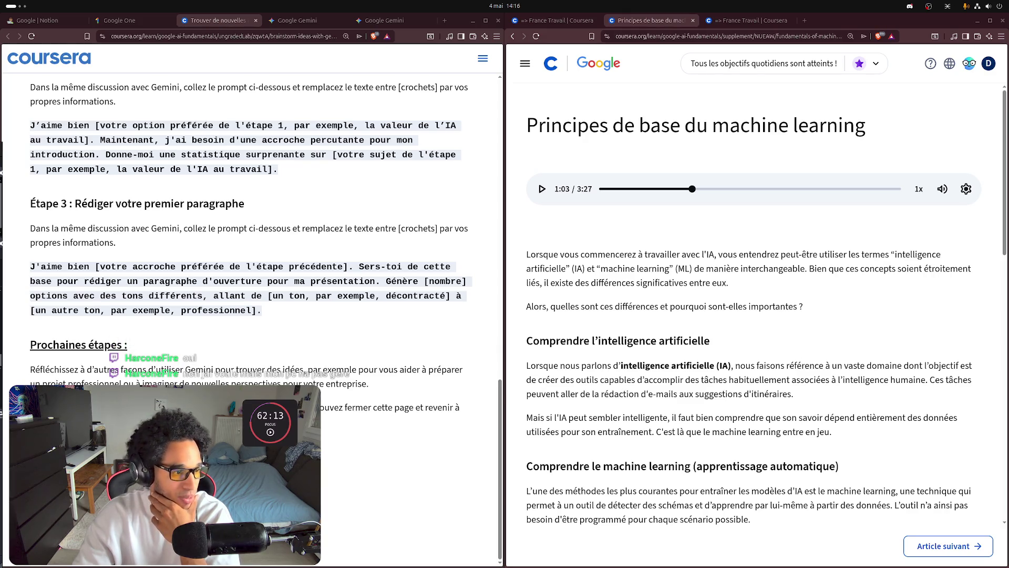
pyautogui.press('super')
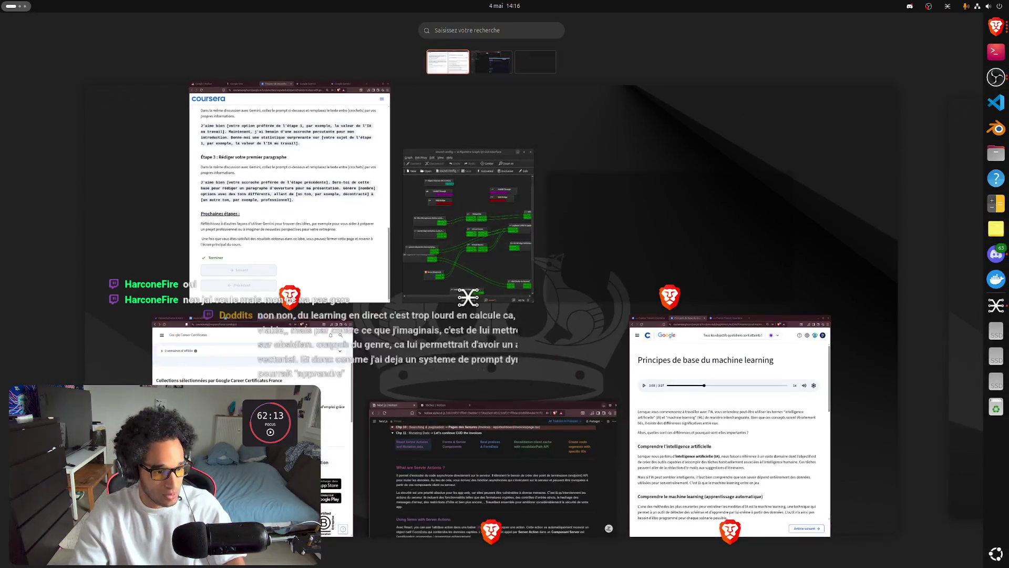
pyautogui.press('super')
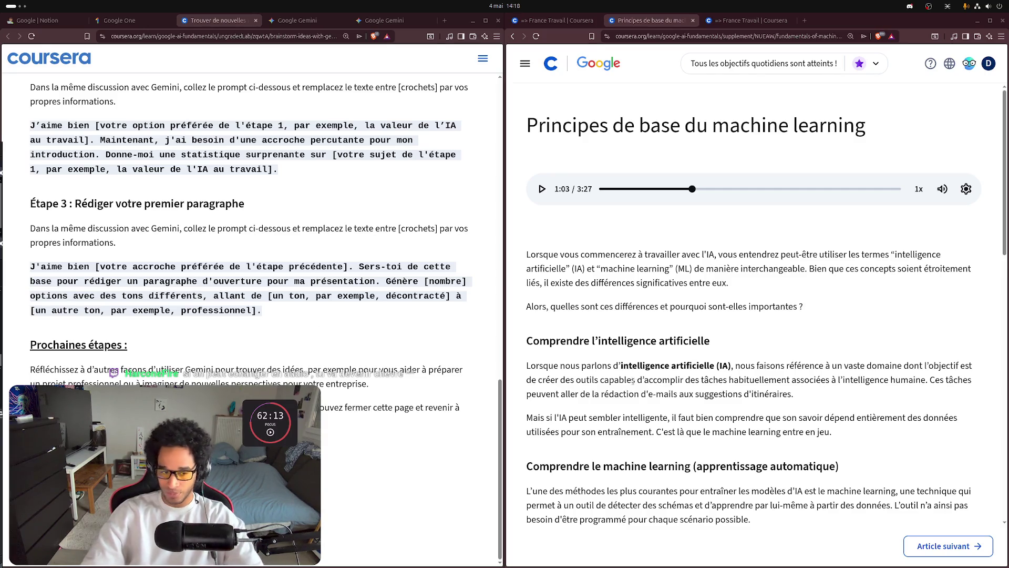
# - Resume the 'Principes de base du machine learning' audio narration from 1:03
pyautogui.click(271, 432)
pyautogui.click(577, 206)
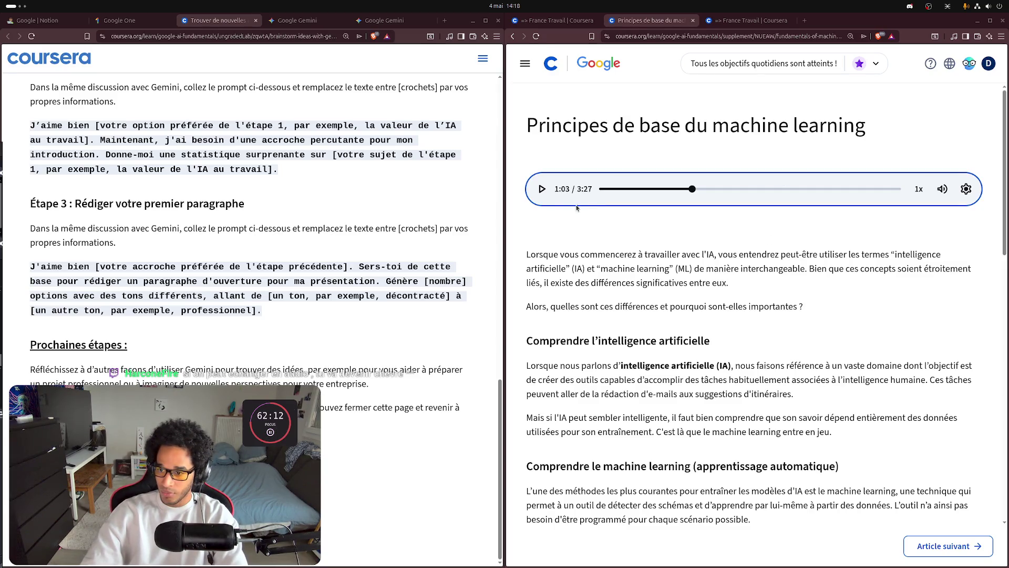
pyautogui.click(542, 189)
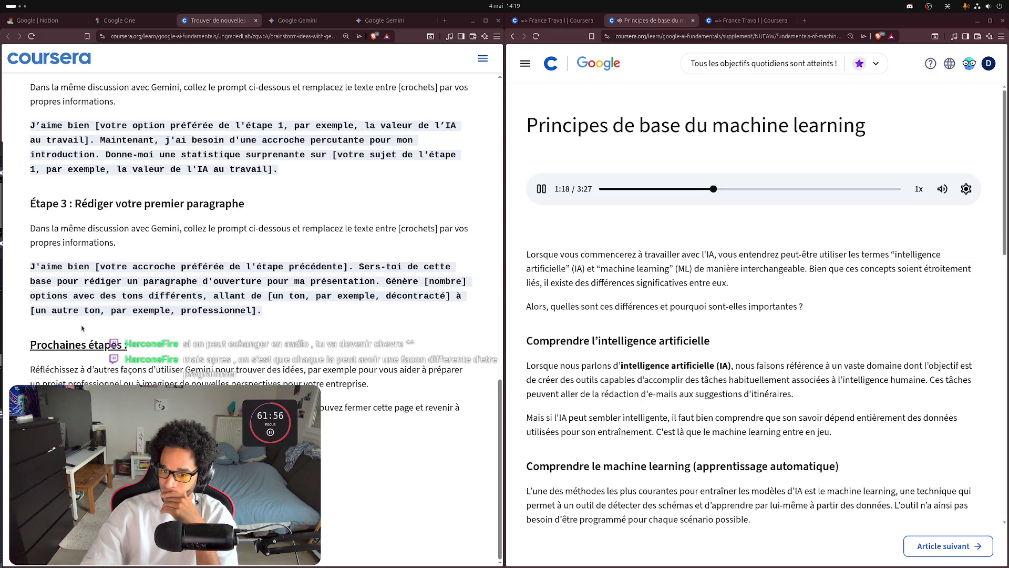
# - Select the paragraph on other ways to use Gemini, then pause the narration at 2:03
pyautogui.tripleClick(239, 374)
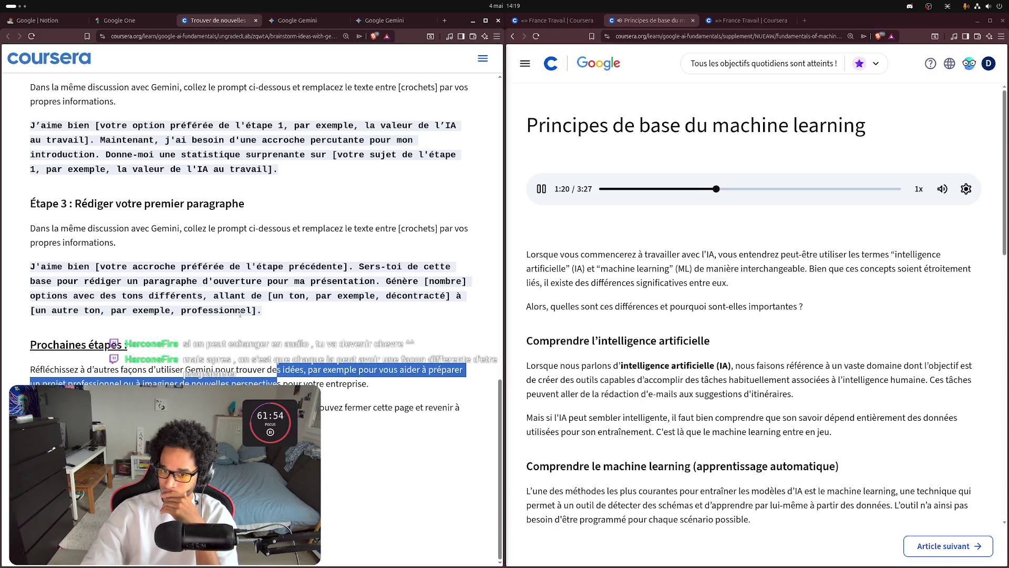
pyautogui.scroll(3, 238, 315)
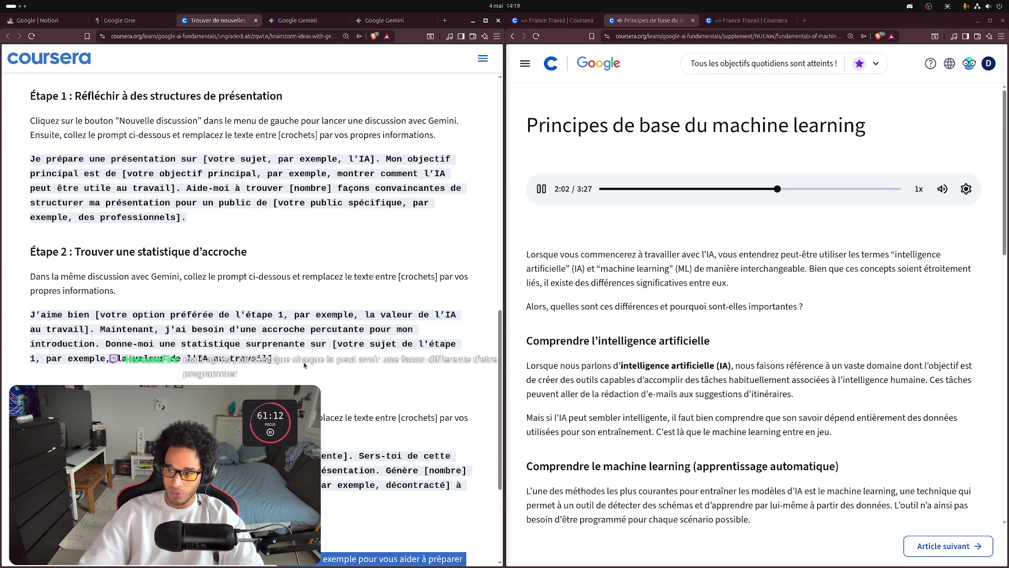
pyautogui.click(541, 188)
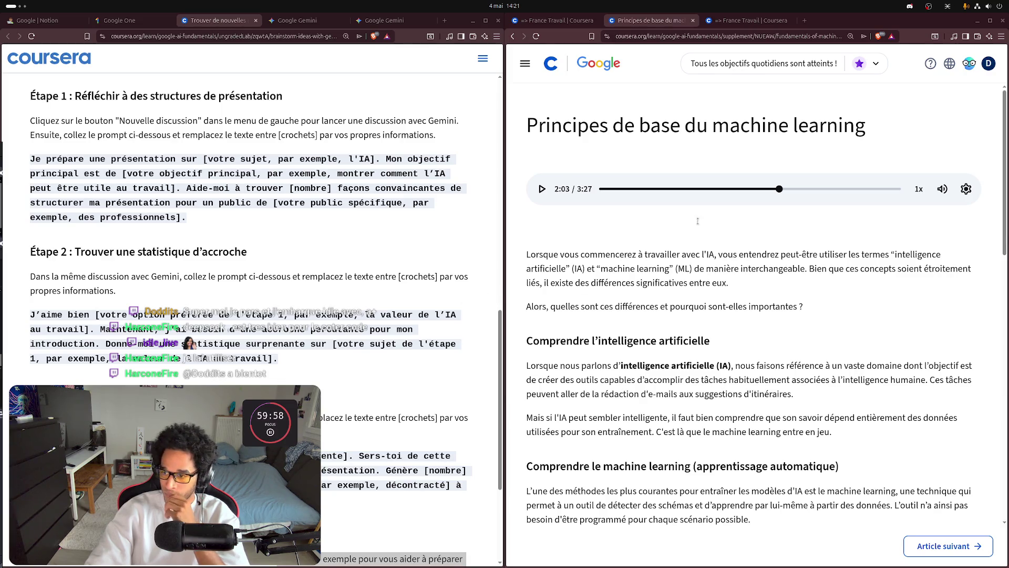
# - Play the narration on from 2:03 while reading down, pausing it at 2:32
pyautogui.click(542, 189)
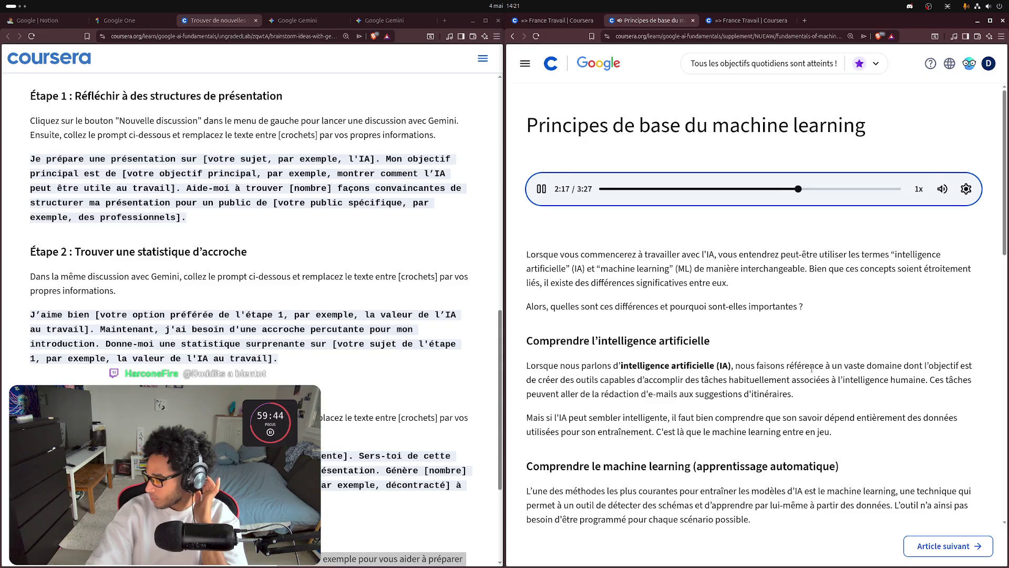
pyautogui.scroll(-5, 804, 369)
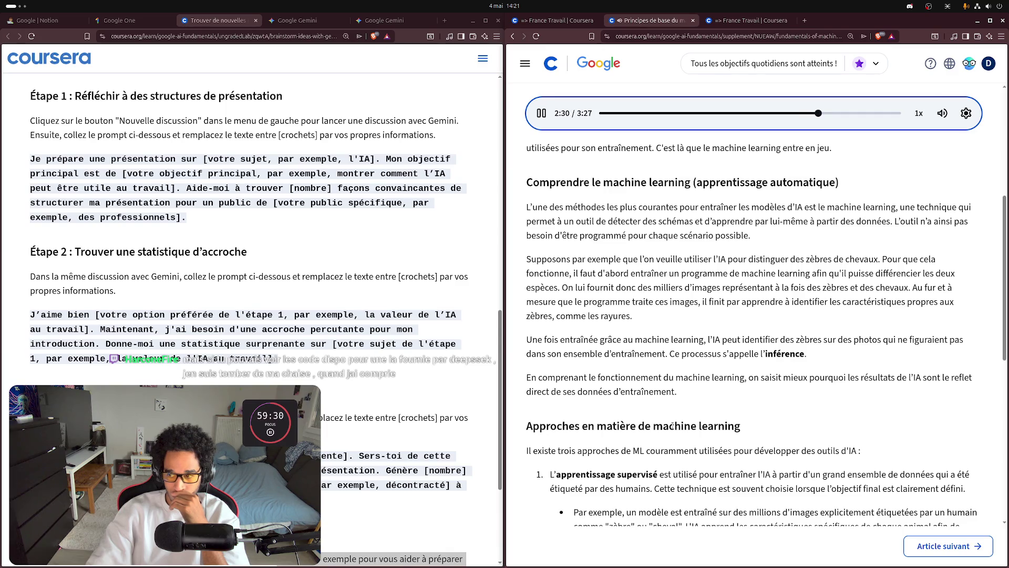
pyautogui.click(542, 113)
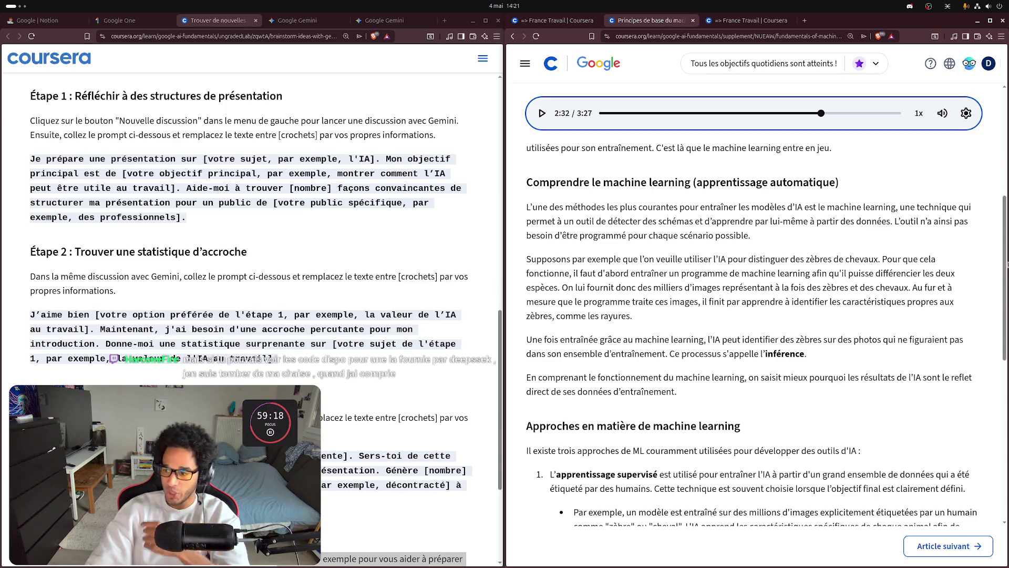
pyautogui.moveTo(997, 205)
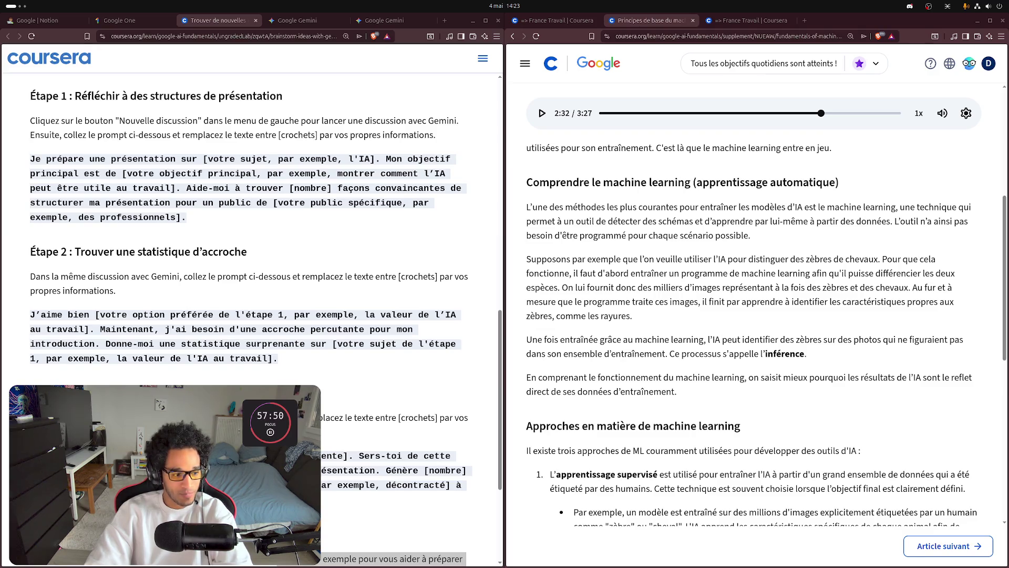
pyautogui.click(727, 310)
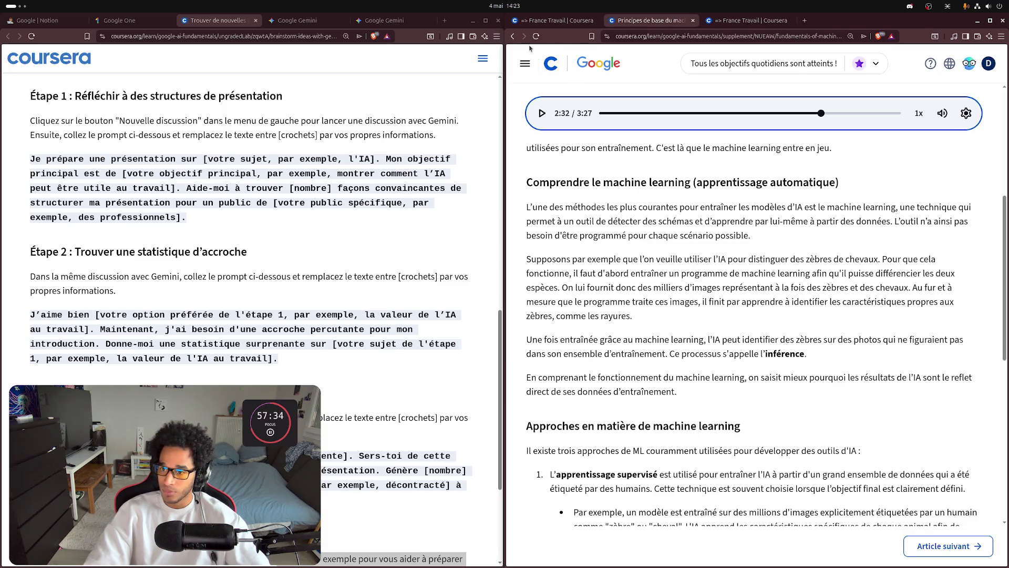
pyautogui.click(542, 113)
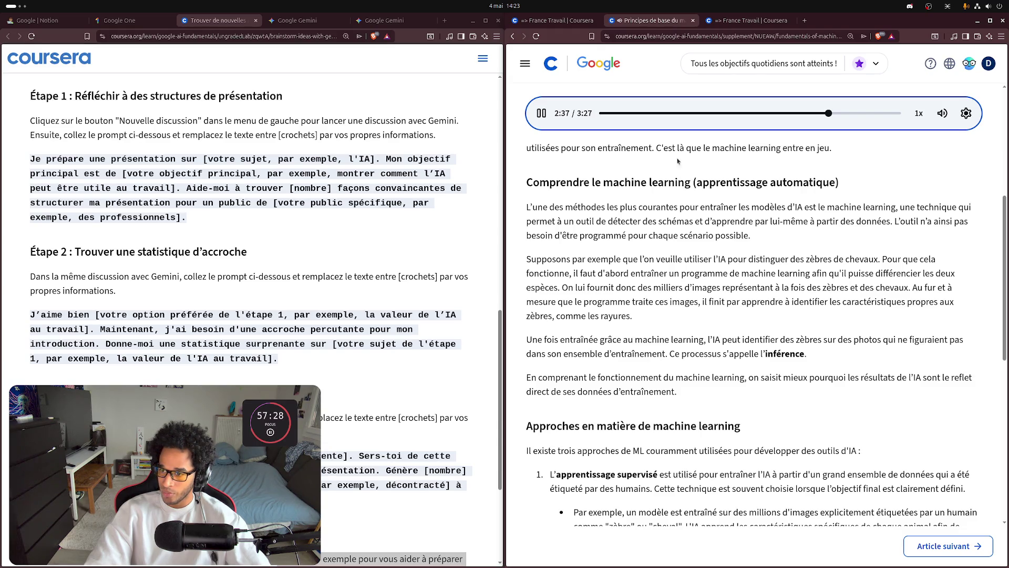
# - Pause the narration at 2:39, resume it, and bring up the 'Google | Notion' notes page
pyautogui.click(543, 113)
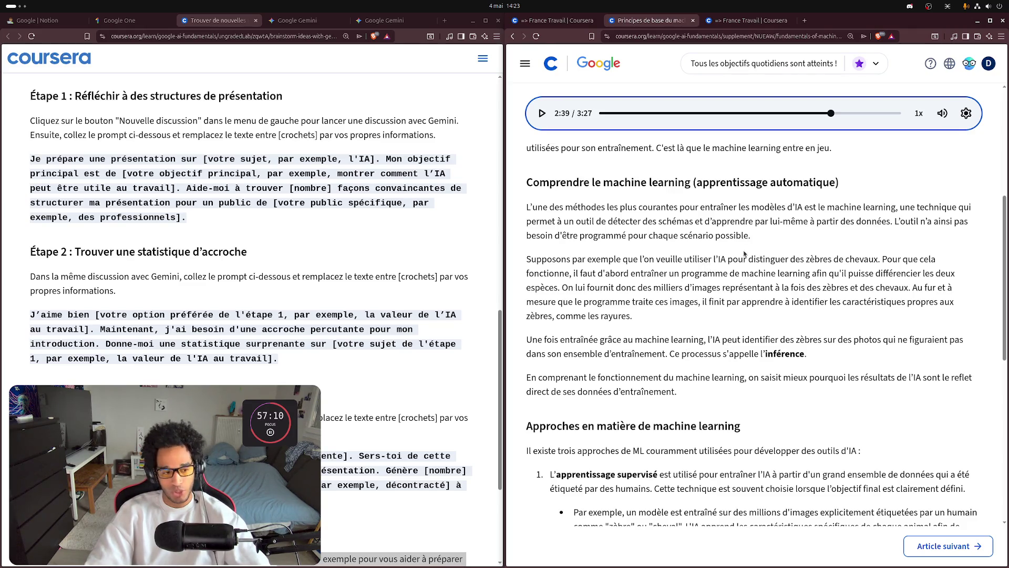
pyautogui.click(542, 113)
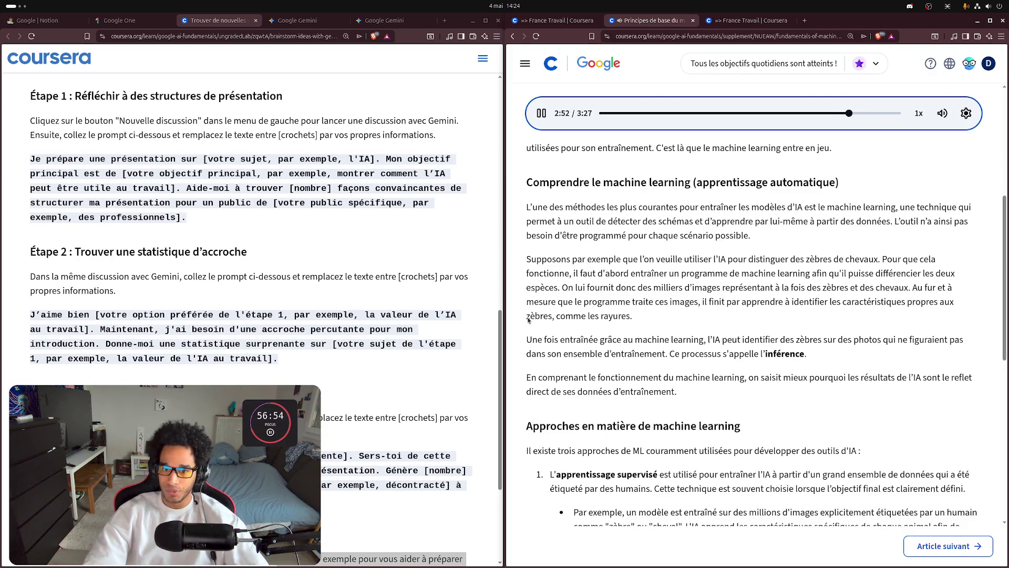
pyautogui.click(66, 21)
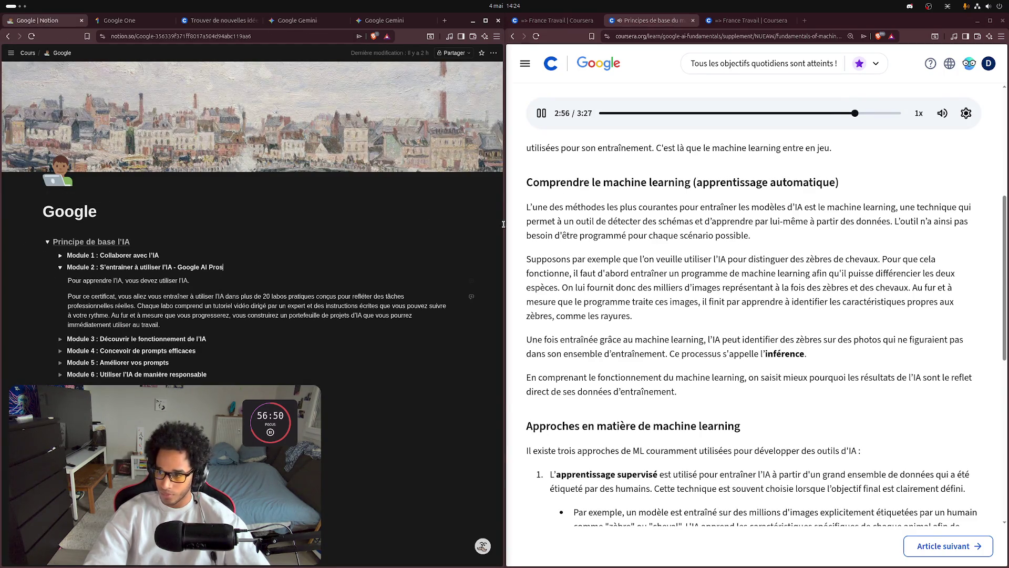
# - Expand the Module 3 section and select the article's opening paragraph on AI versus machine learning
pyautogui.scroll(6, 708, 273)
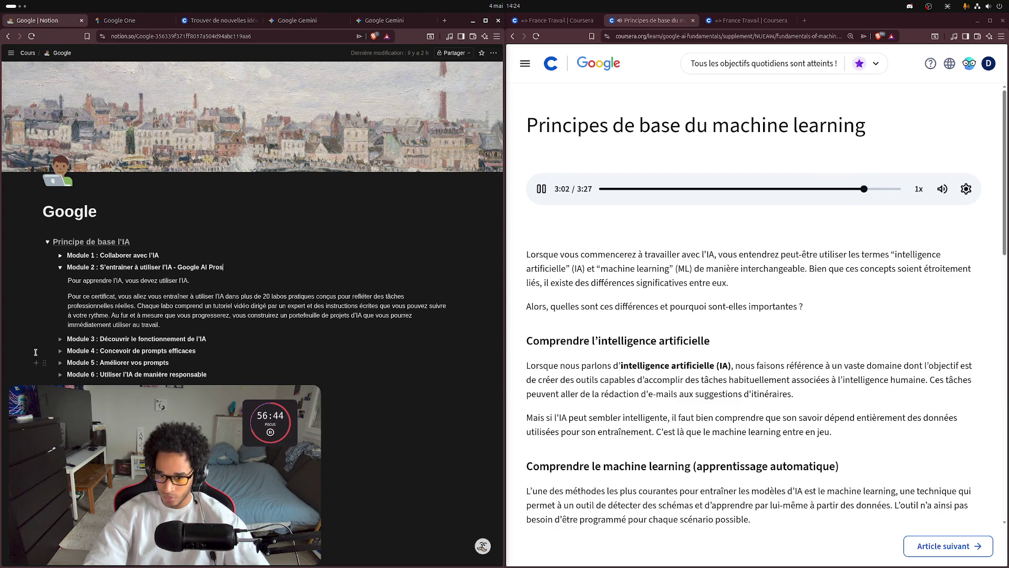
pyautogui.click(59, 339)
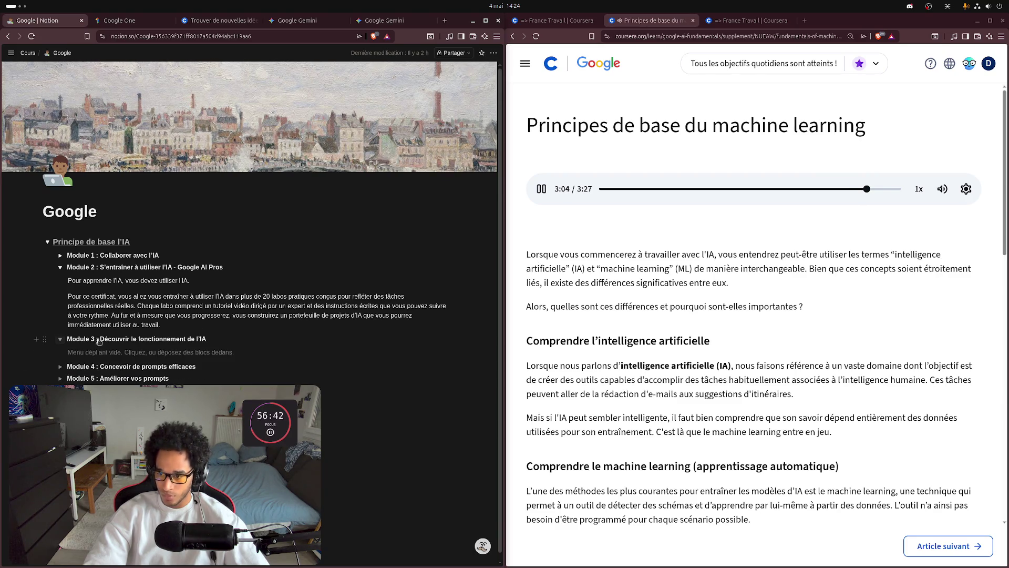
pyautogui.moveTo(524, 255)
pyautogui.mouseDown()
pyautogui.moveTo(578, 379)
pyautogui.moveTo(662, 379)
pyautogui.mouseUp()
pyautogui.scroll(-5, 668, 368)
pyautogui.moveTo(664, 361); pyautogui.dragTo(708, 408)
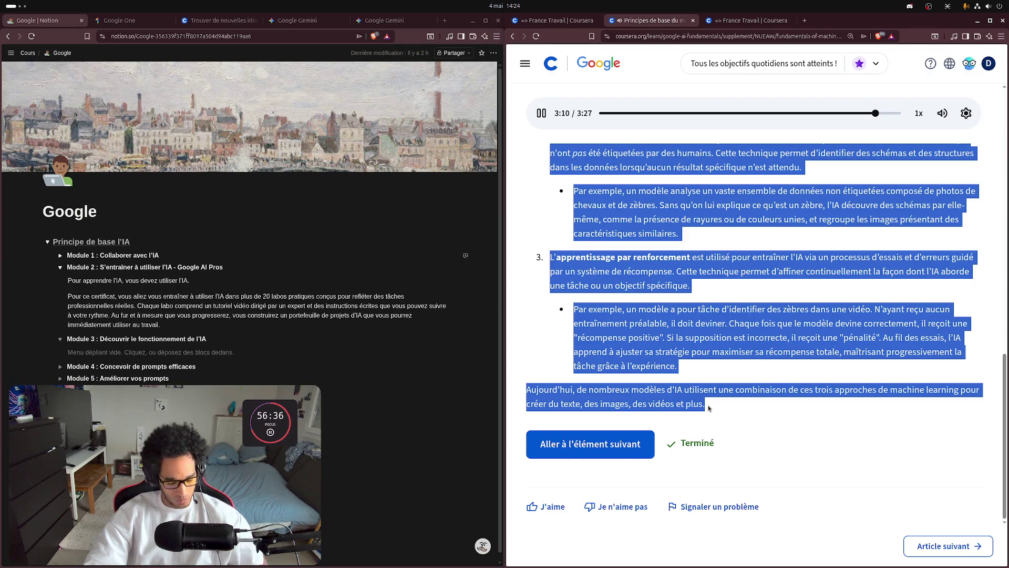
# - Paste the paragraph under Module 3 and clear the selections in both windows
pyautogui.click(135, 356)
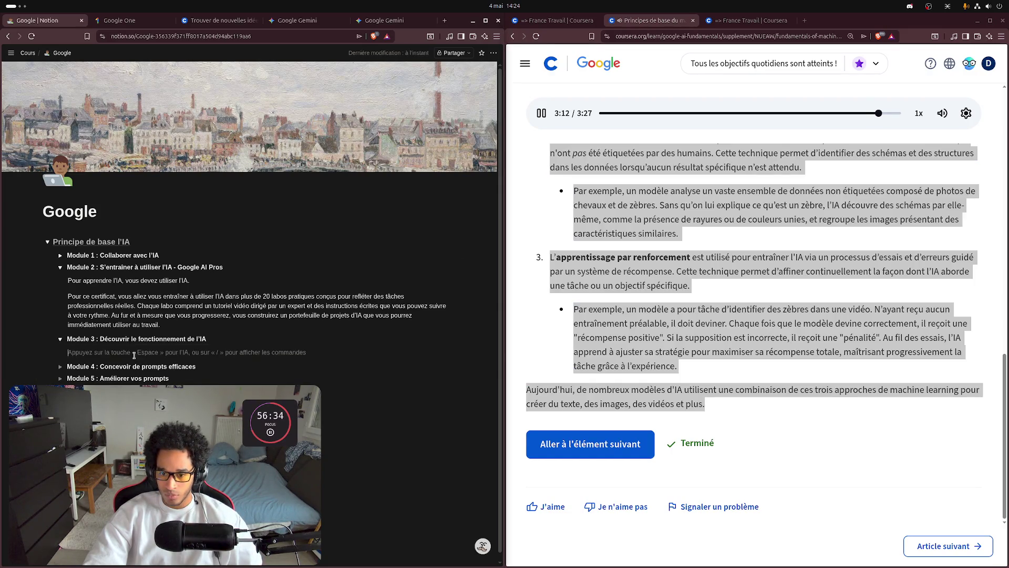
pyautogui.hotkey('ctrl', 'v')
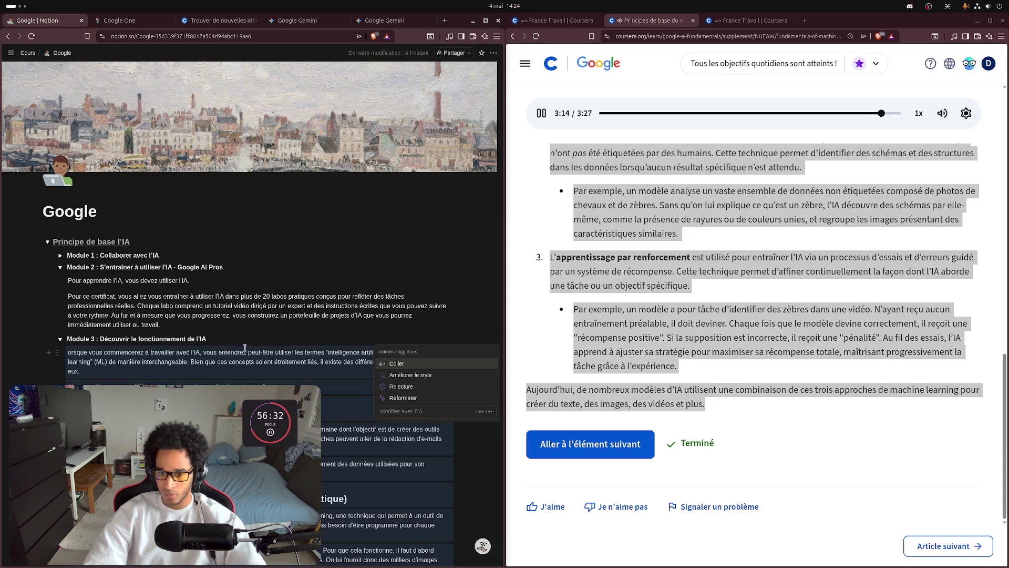
pyautogui.press('Escape')
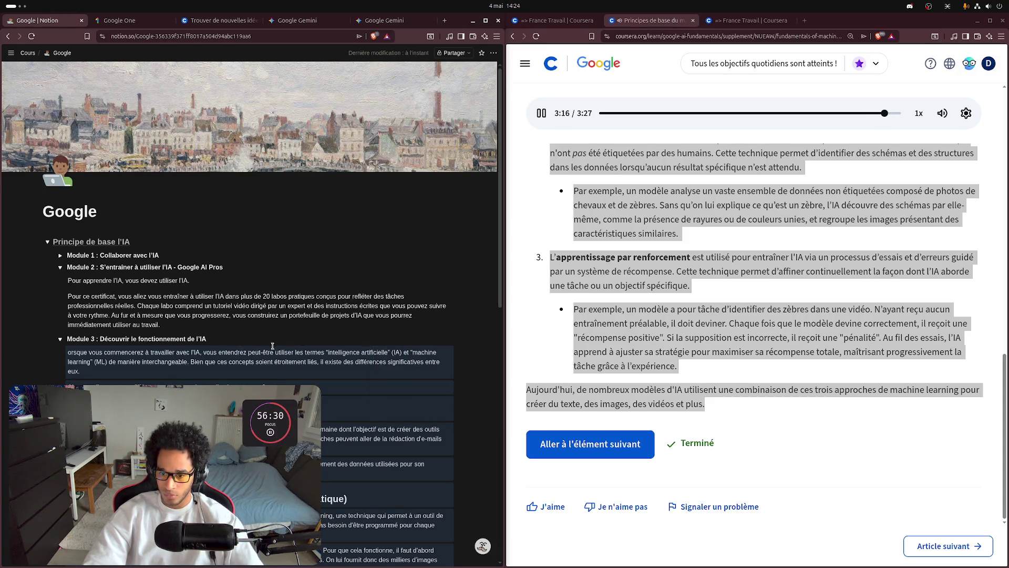
pyautogui.click(274, 340)
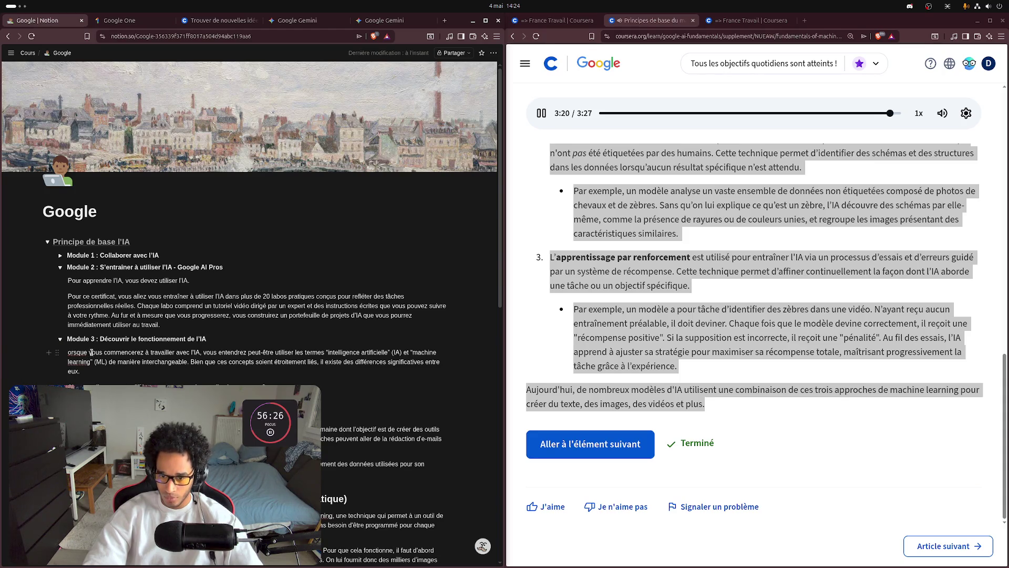
pyautogui.click(755, 321)
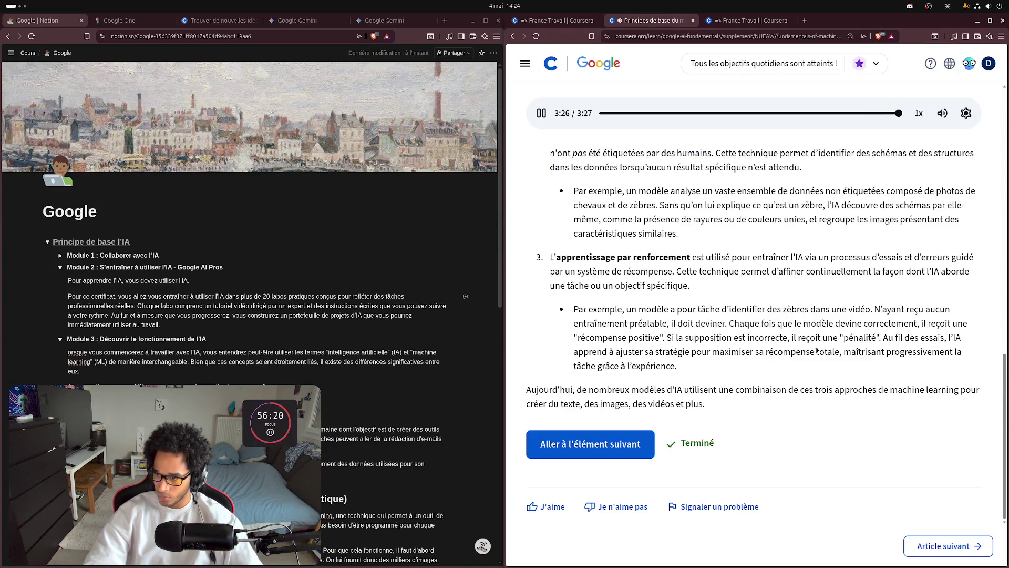
pyautogui.scroll(3, 816, 352)
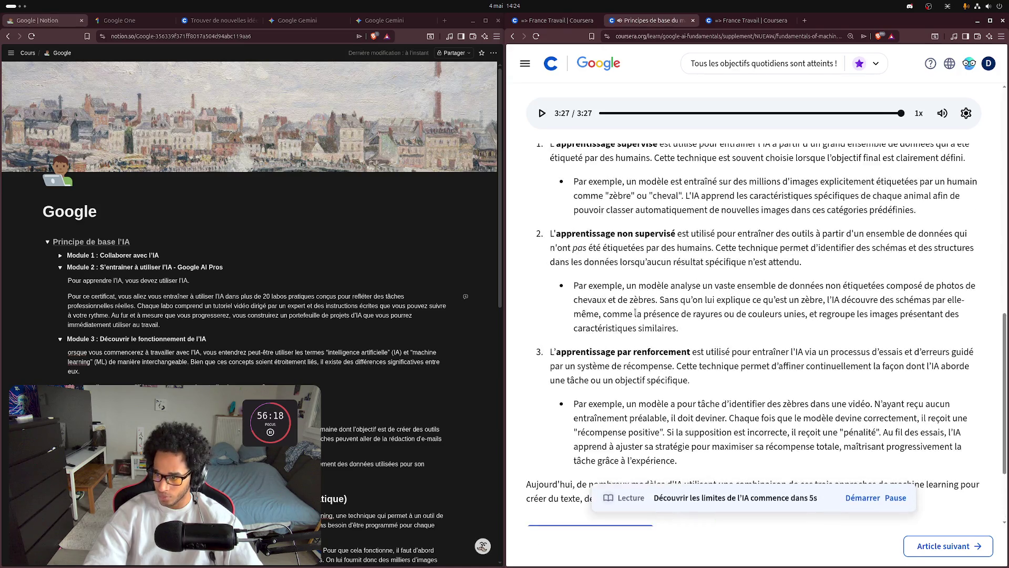
# - Go back from 'Découvrir les limites de l'IA' to the 'Principes de base du machine learning' article
pyautogui.scroll(1, 637, 316)
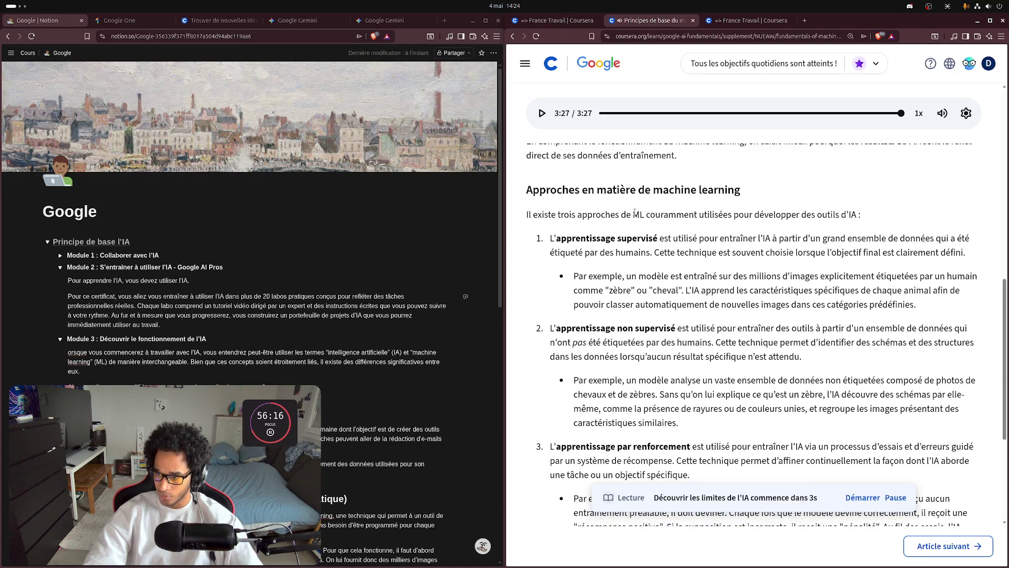
pyautogui.scroll(7, 672, 402)
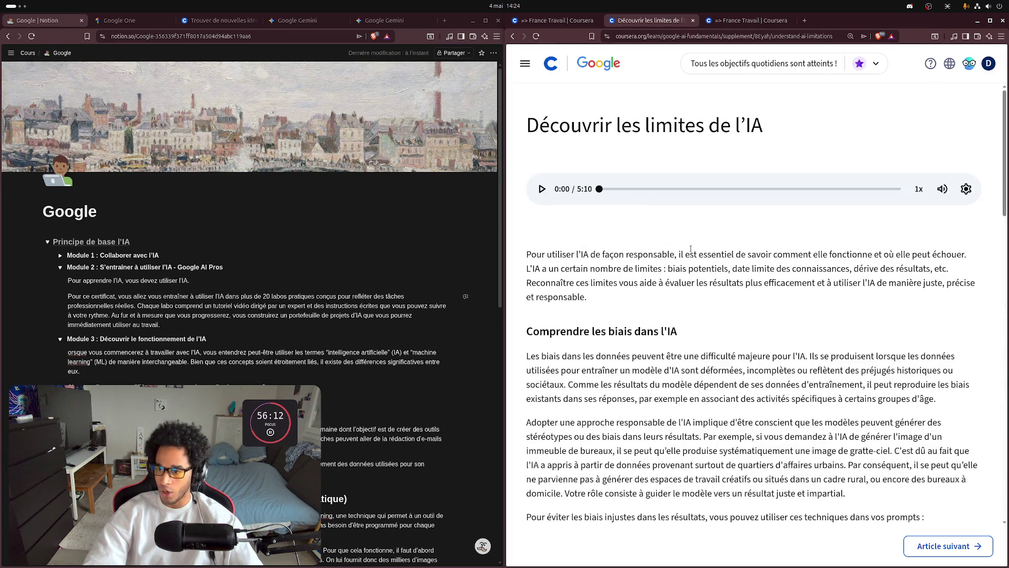
pyautogui.hotkey('alt', 'Left')
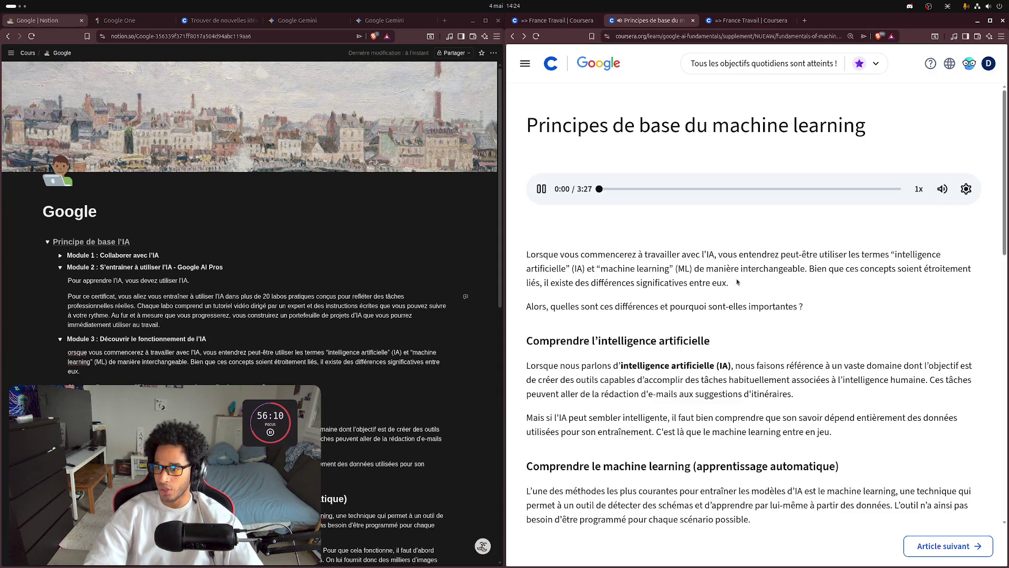
# - Pause the narration at 0:02 and switch off 'Lecture automatique' in the player settings
pyautogui.click(542, 189)
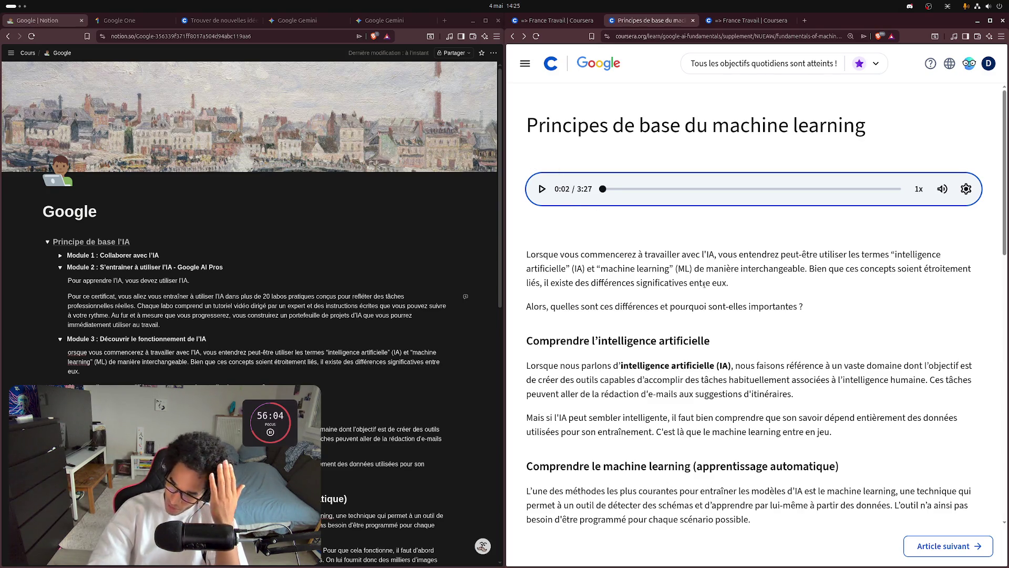
pyautogui.click(963, 193)
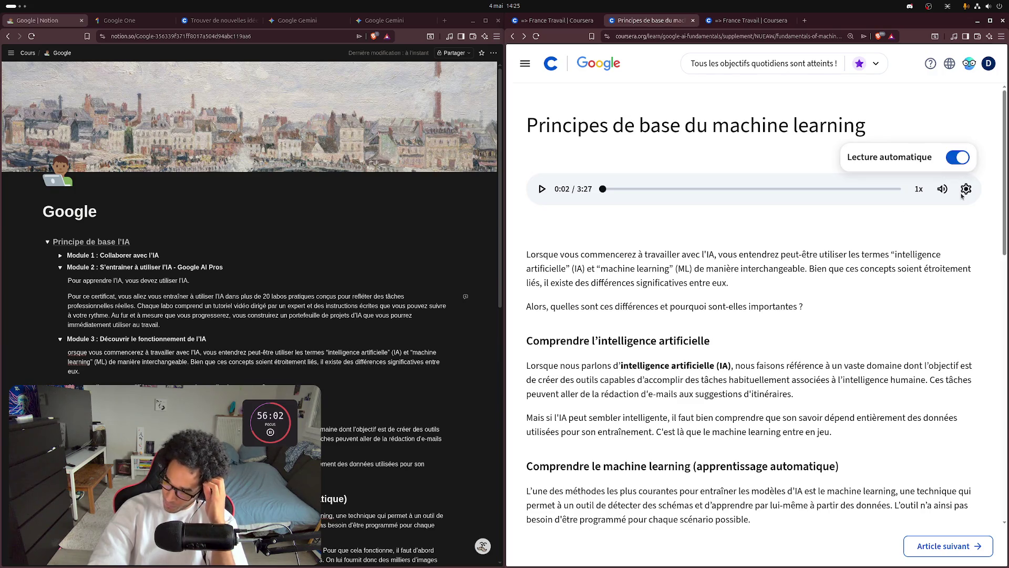
pyautogui.click(960, 159)
pyautogui.press('Escape')
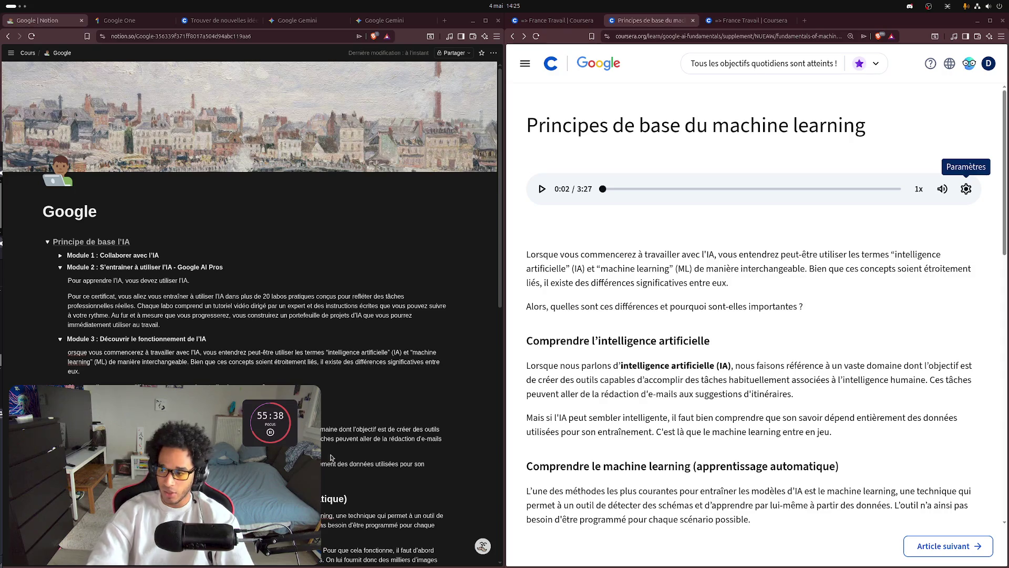
pyautogui.moveTo(1007, 238)
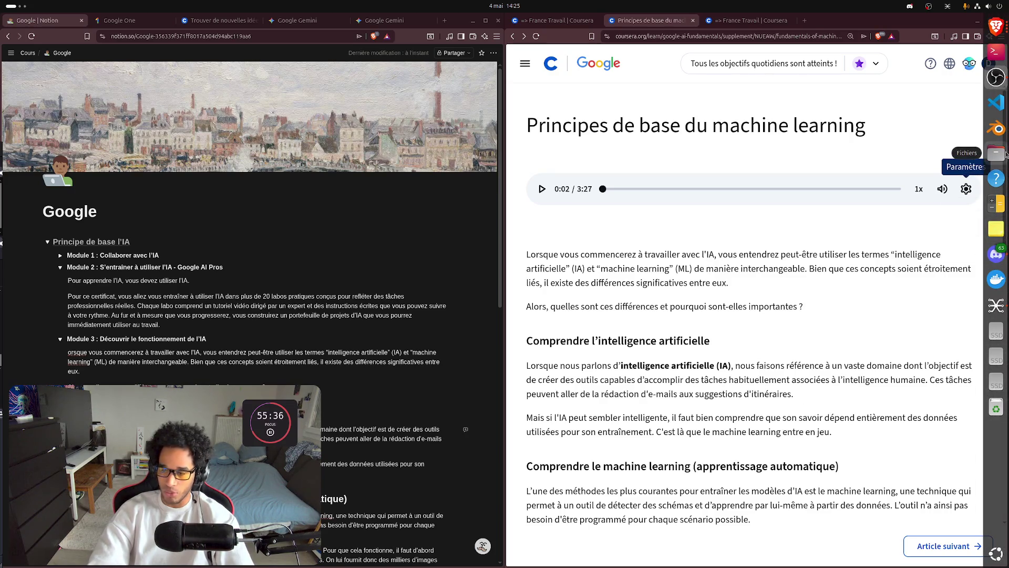
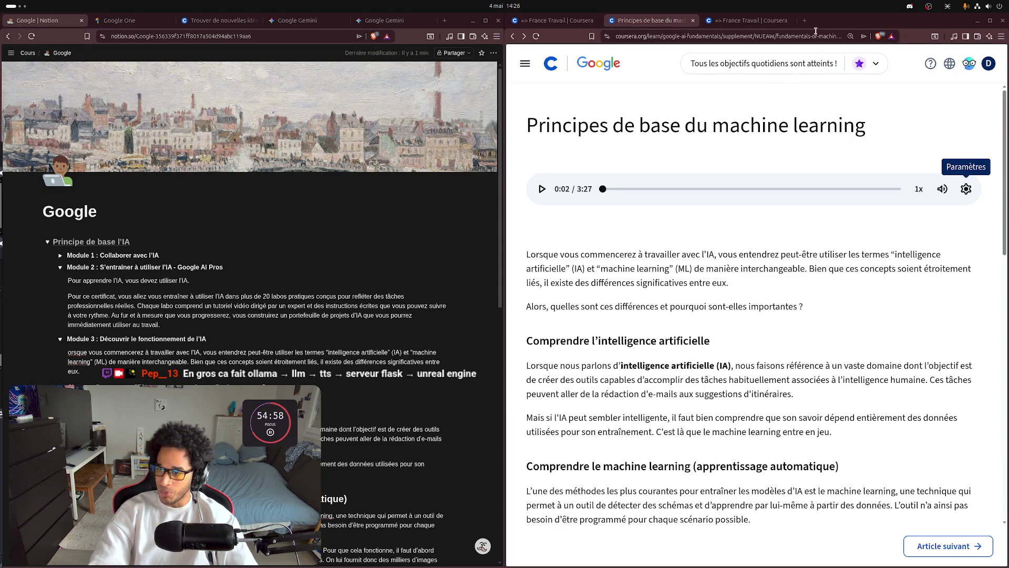
# - In a new tab, replace a 'deepseek' query with 'git hub' and search Brave
pyautogui.hotkey('ctrl', 't')
pyautogui.write('dee')
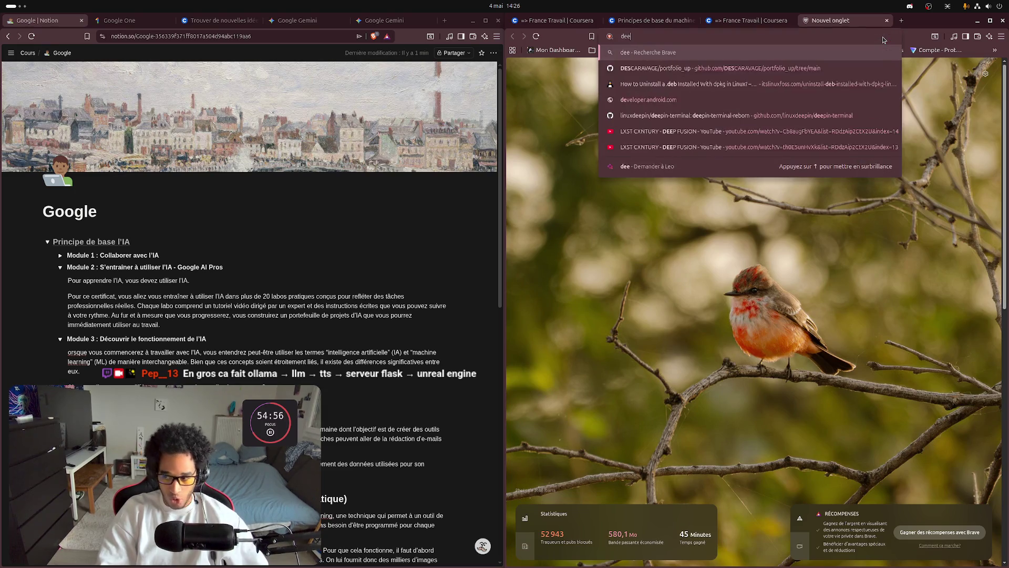
pyautogui.write('pseek')
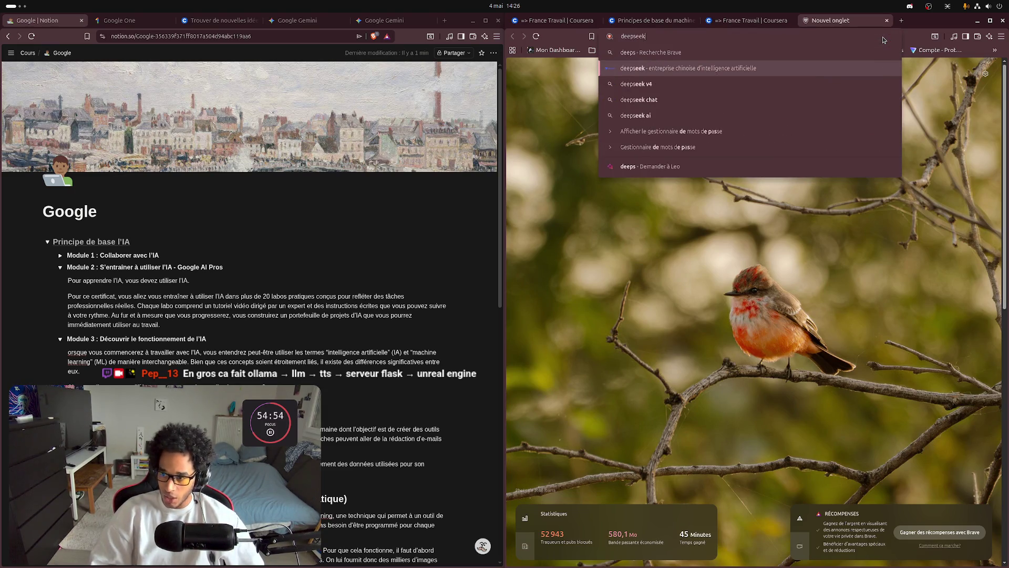
pyautogui.hotkey('ctrl', 'a')
pyautogui.press('BackSpace')
pyautogui.write('git')
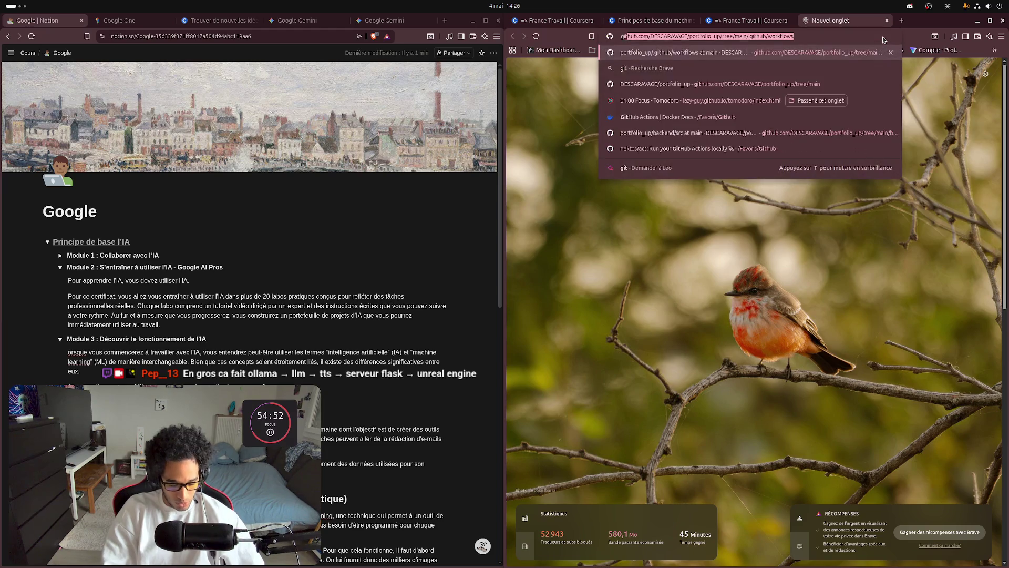
pyautogui.write(' hub')
pyautogui.press('Return')
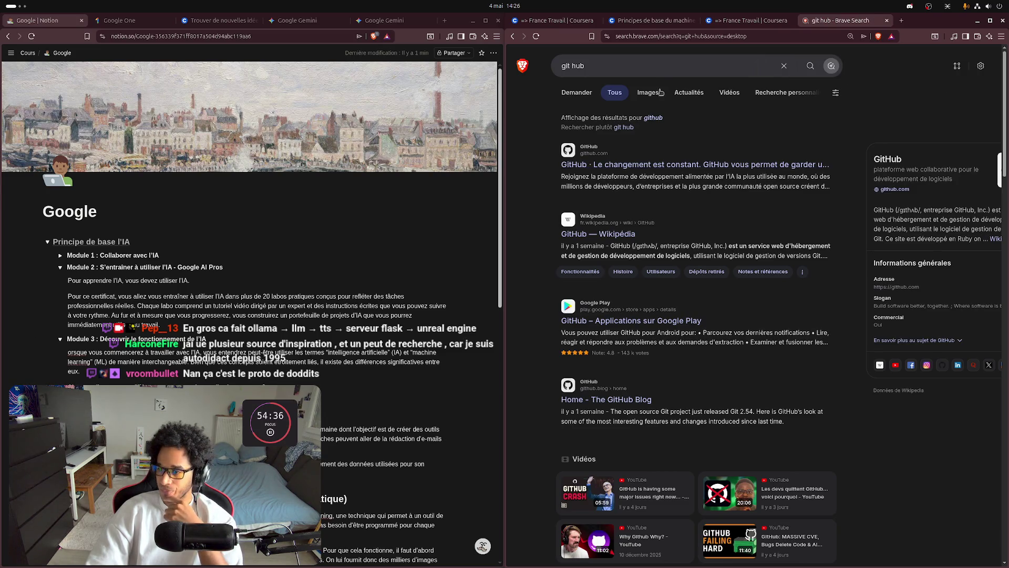
pyautogui.click(662, 65)
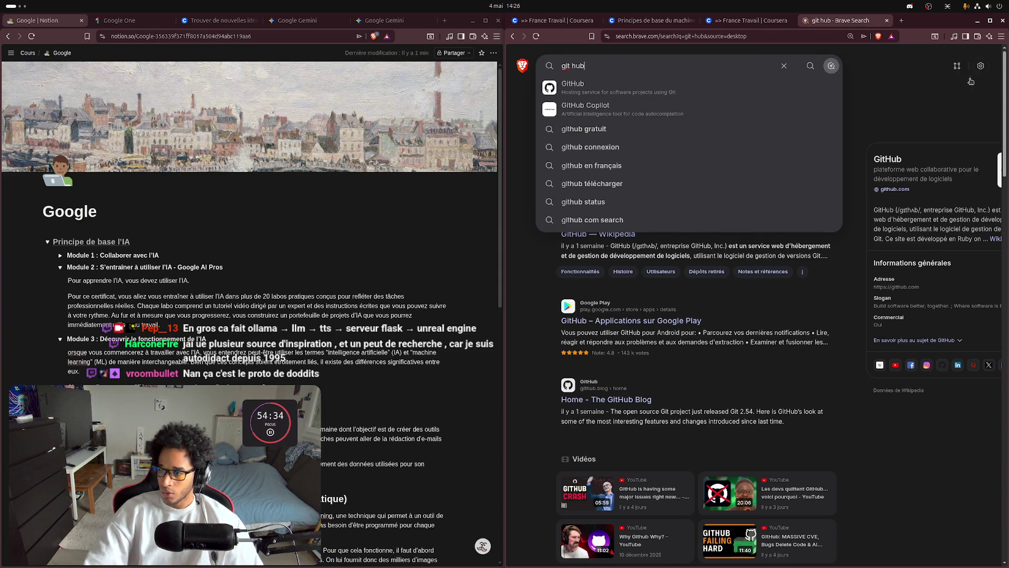
# - Go to GitHub, search for 'deepseek', and open the deepseek-ai/DeepSeek-V3 repository
pyautogui.press('Return')
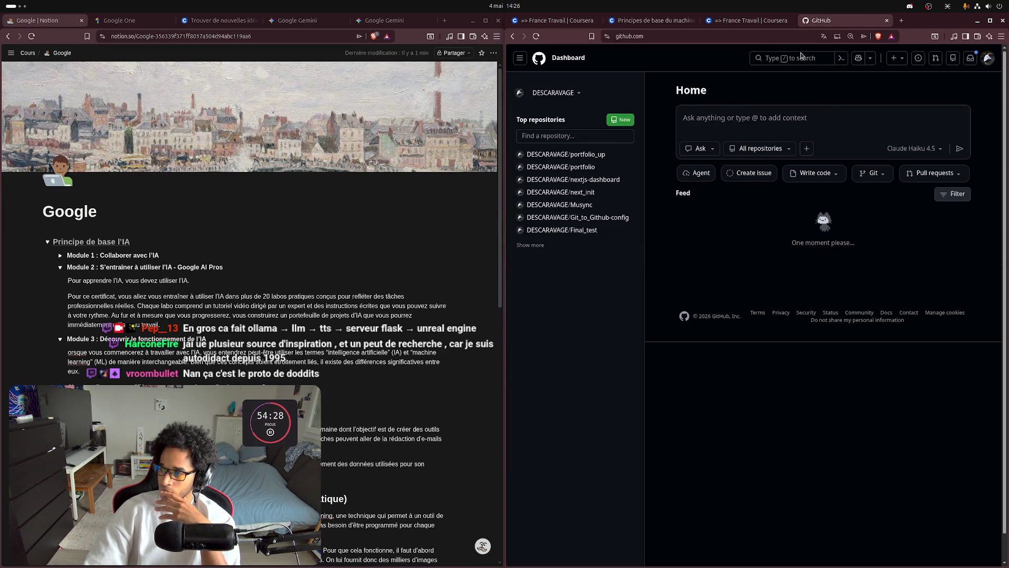
pyautogui.click(802, 57)
pyautogui.write('de')
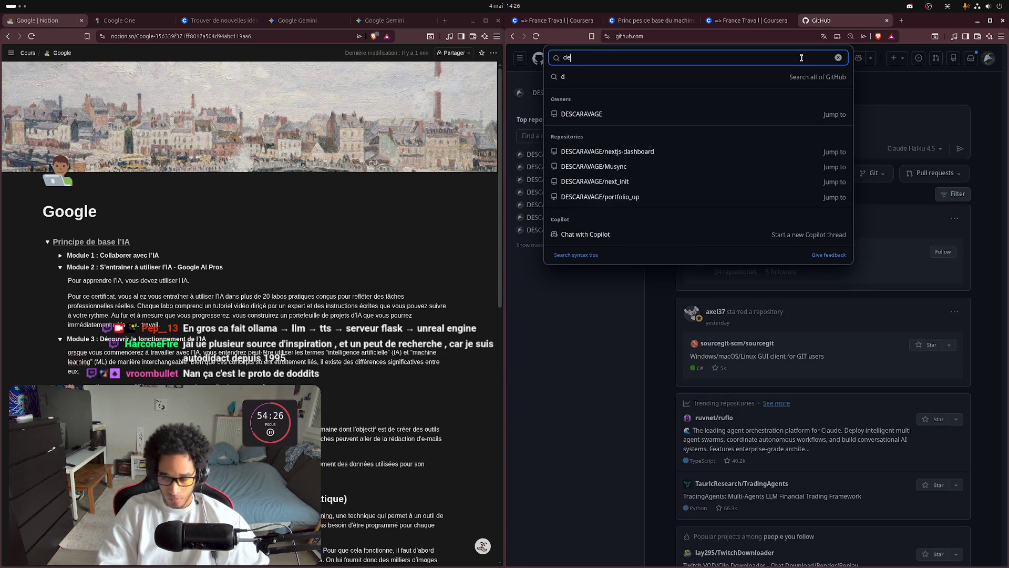
pyautogui.write('epseek')
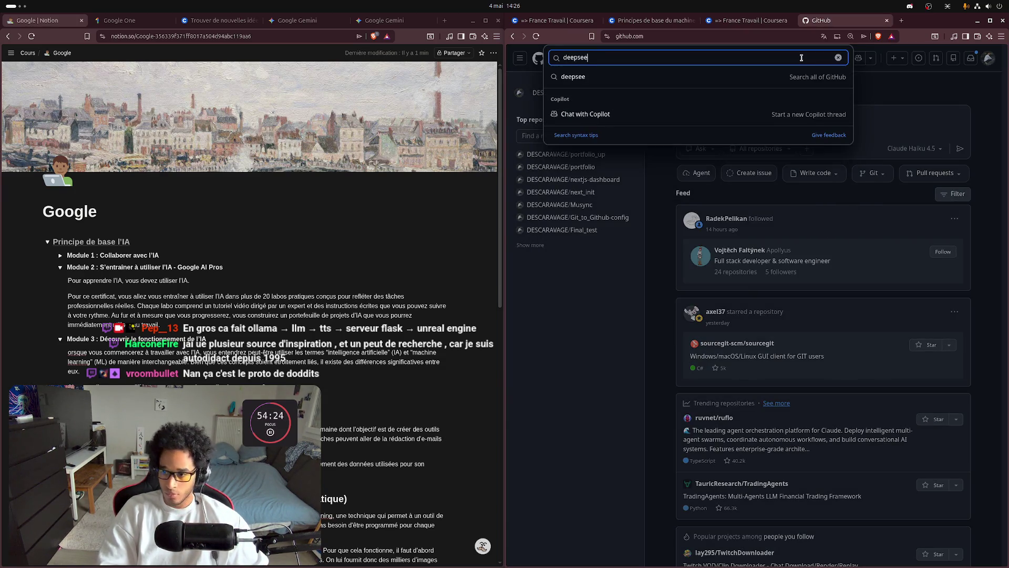
pyautogui.press('Return')
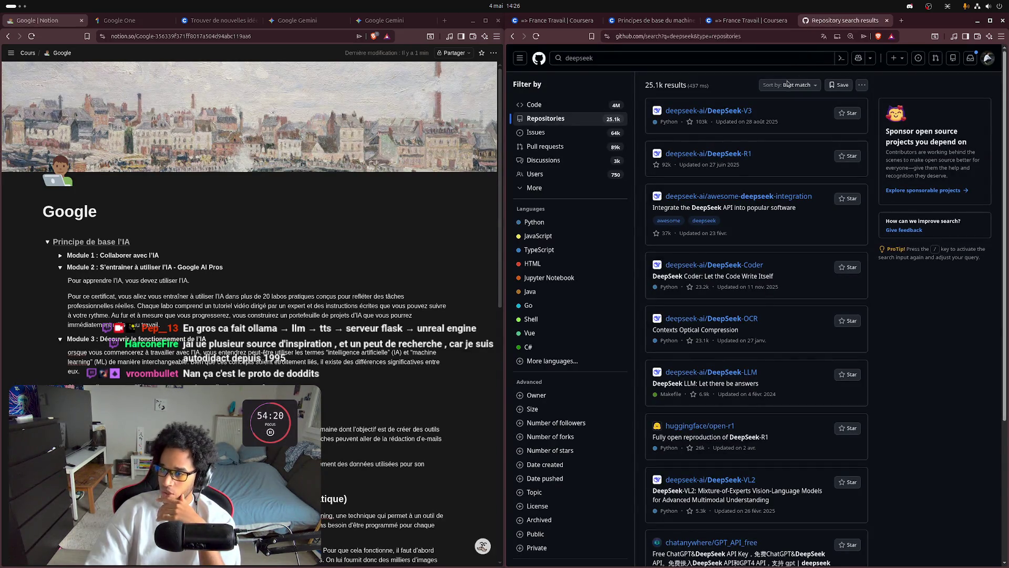
pyautogui.click(736, 111)
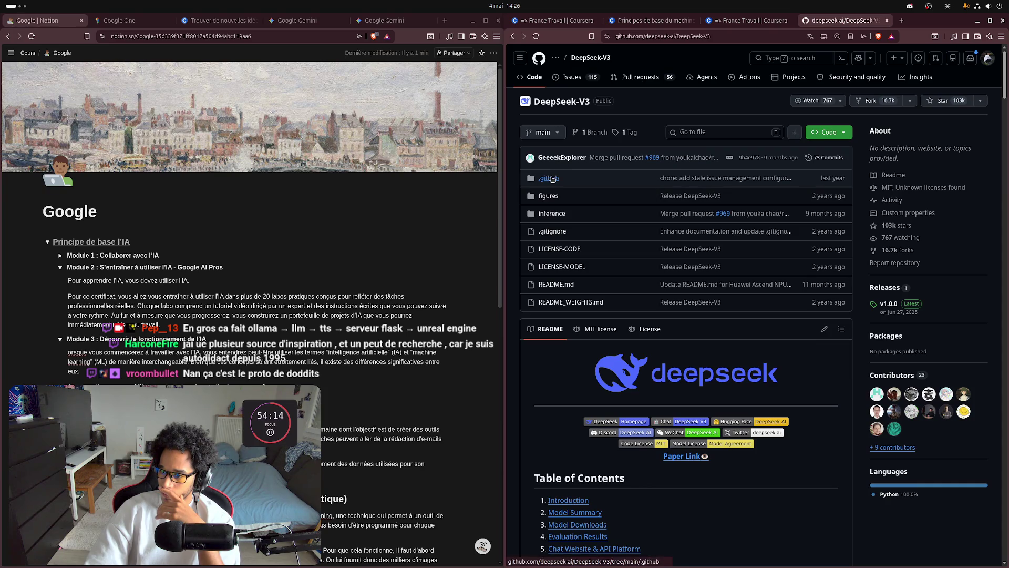
# - Browse the .github and figures folders, viewing the benchmark.png and niah.png charts
pyautogui.click(550, 178)
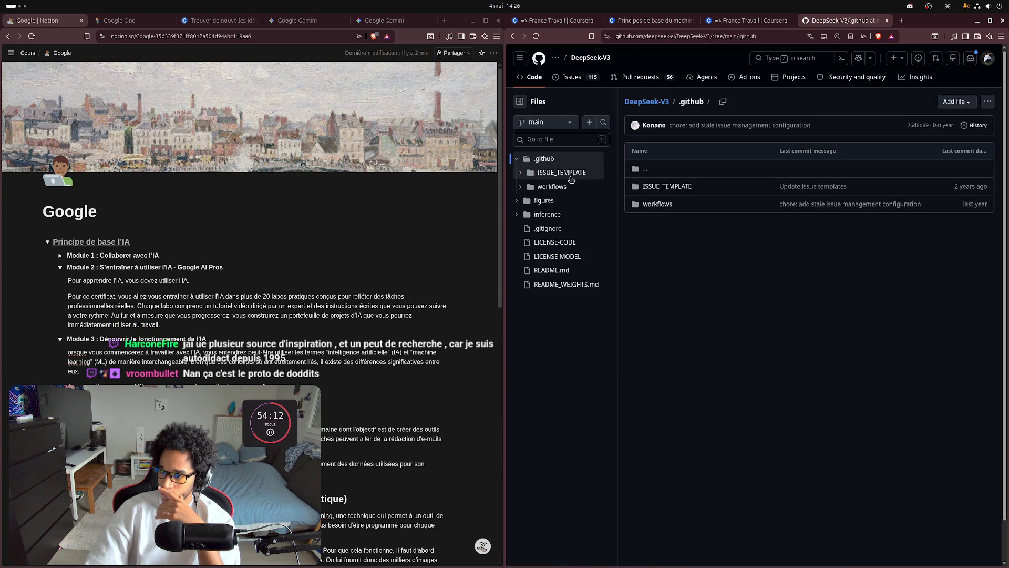
pyautogui.click(516, 159)
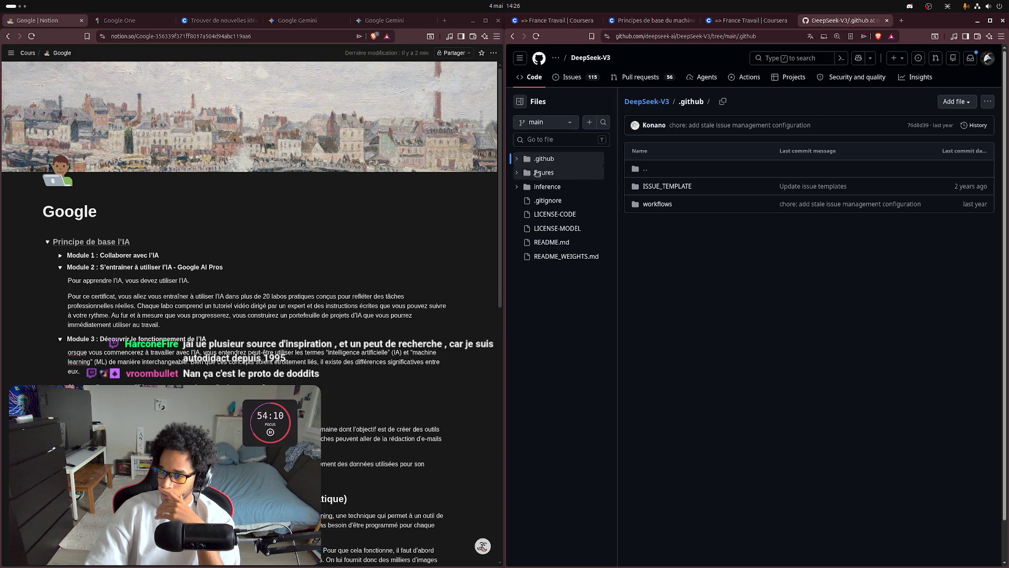
pyautogui.click(538, 173)
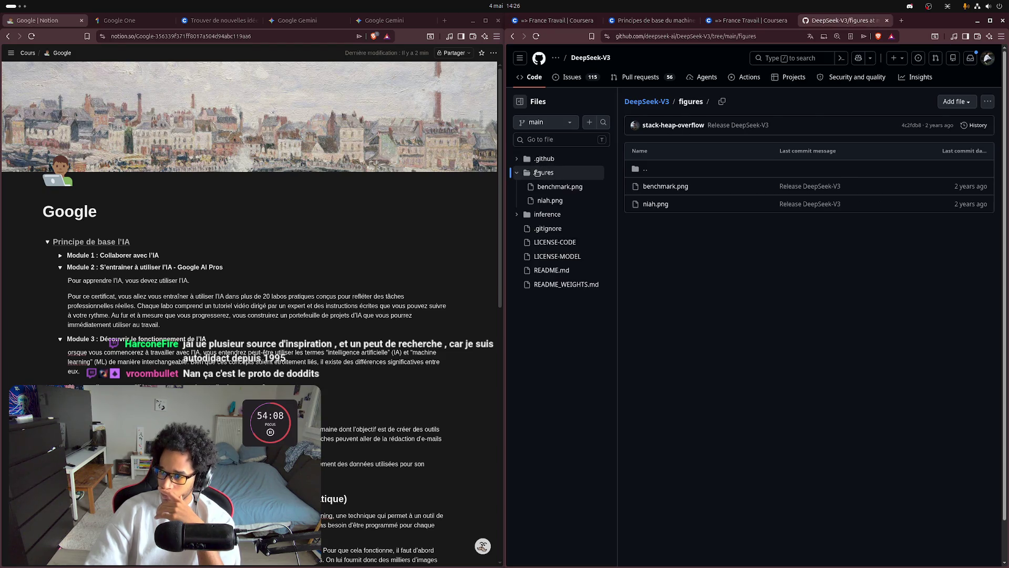
pyautogui.click(664, 186)
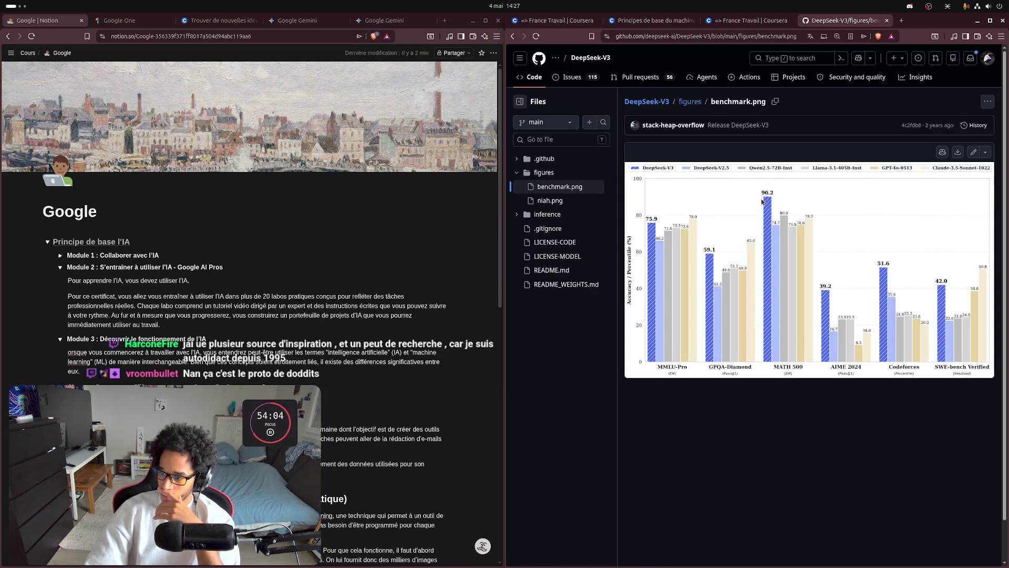
pyautogui.press('Down')
pyautogui.press('Return')
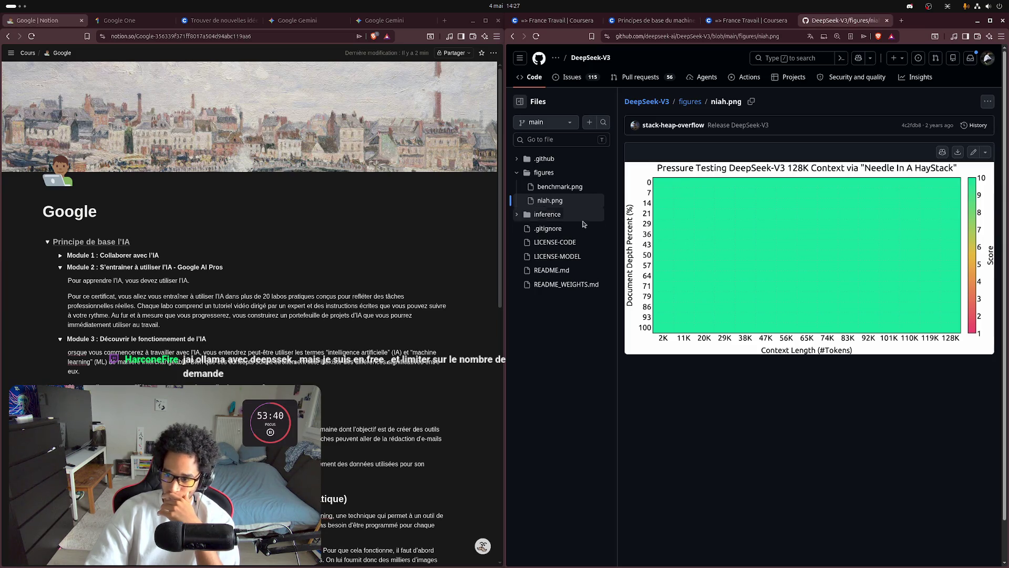
# - Explore the inference folder and its configs, then return to the repository's main page
pyautogui.click(529, 215)
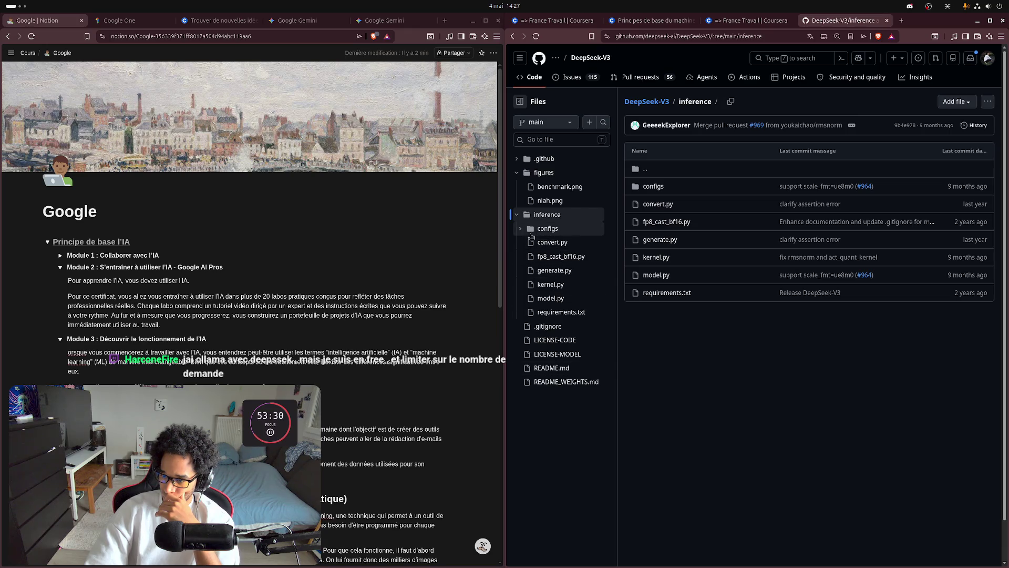
pyautogui.click(520, 229)
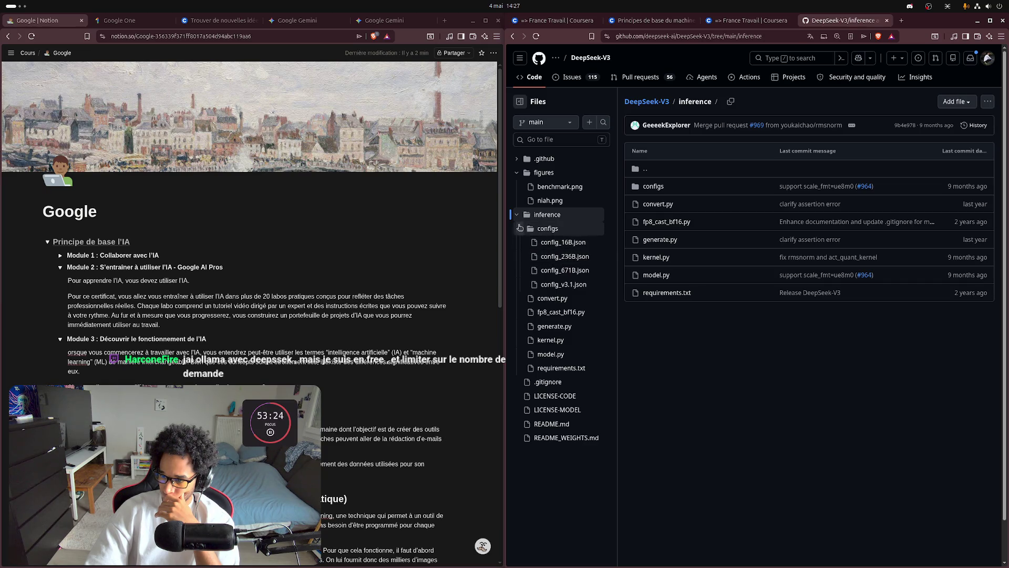
pyautogui.click(517, 215)
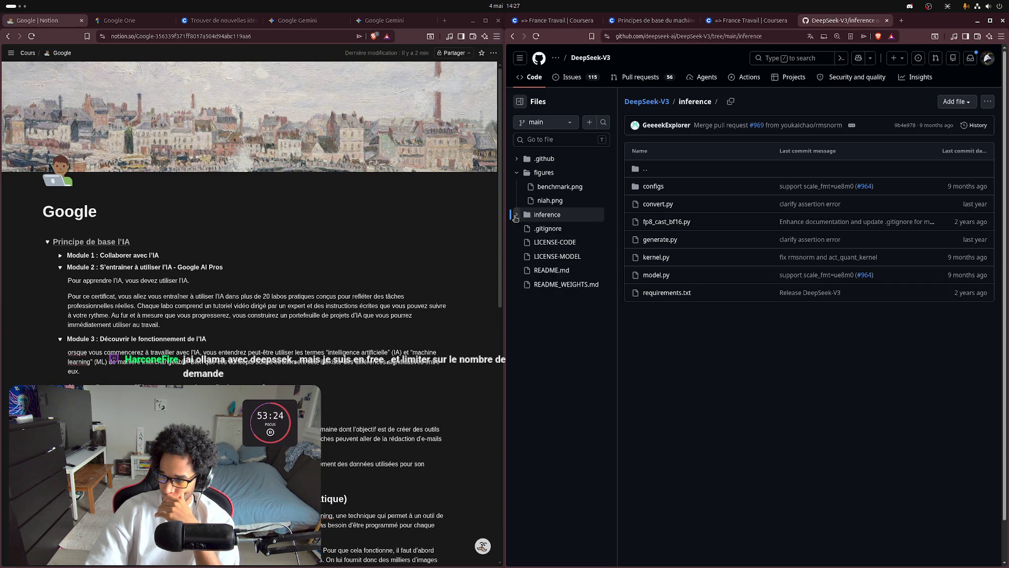
pyautogui.click(532, 77)
# - Read down the DeepSeek-V3 README introduction, then switch to the France Travail Coursera page
pyautogui.scroll(-5, 772, 336)
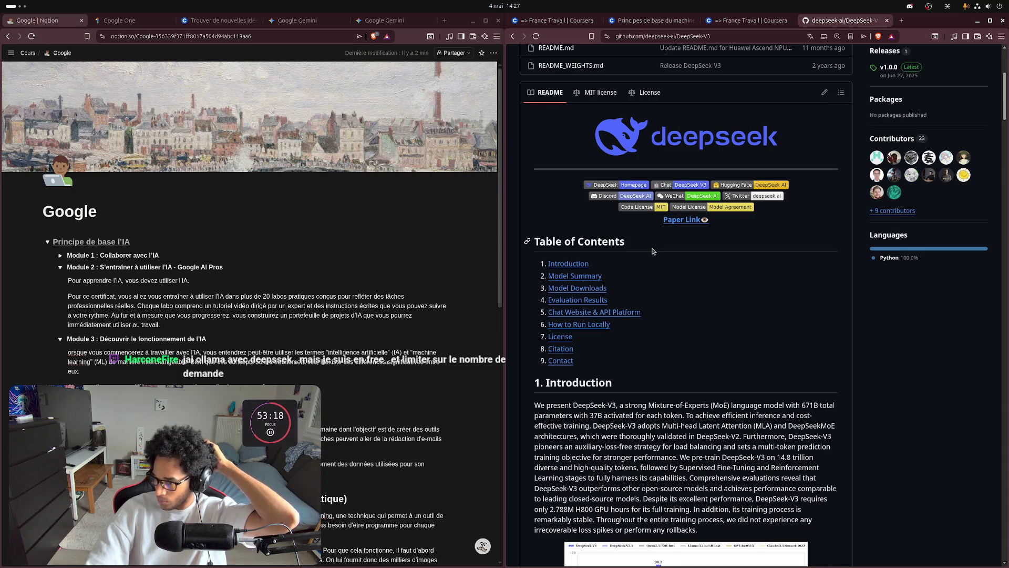
pyautogui.scroll(-3, 656, 253)
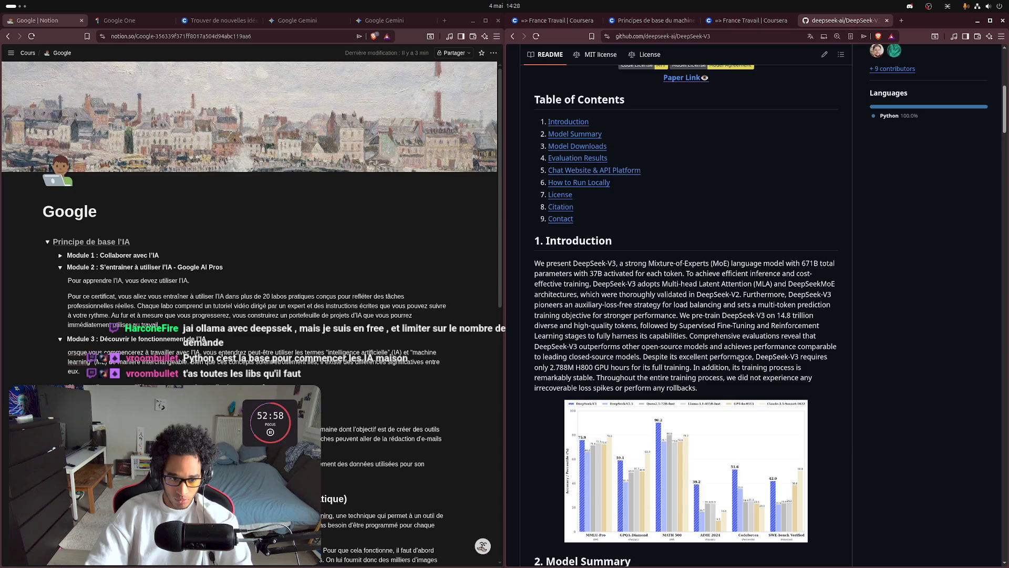
pyautogui.click(760, 20)
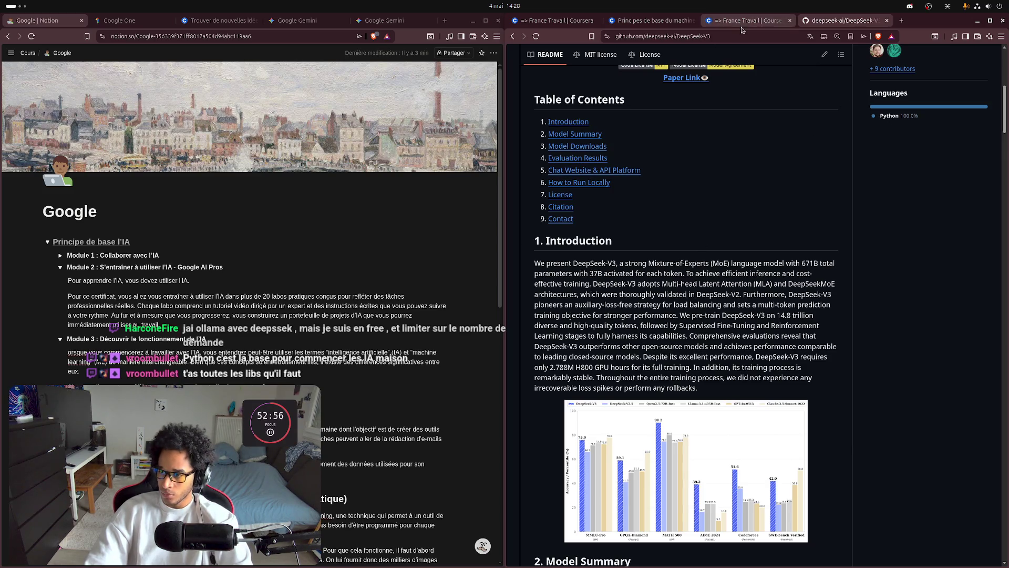
pyautogui.click(649, 21)
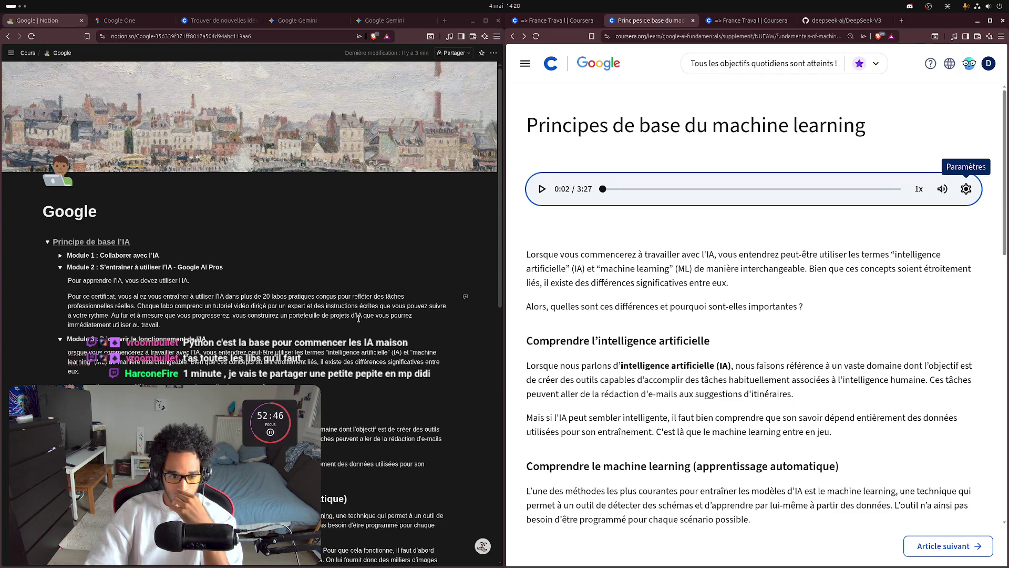
pyautogui.moveTo(1004, 247)
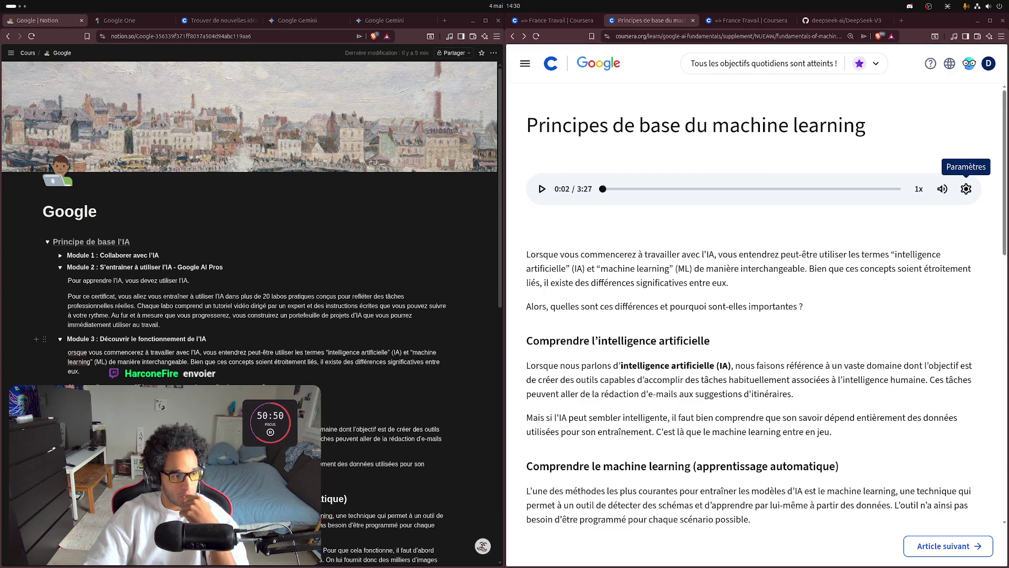
pyautogui.click(967, 189)
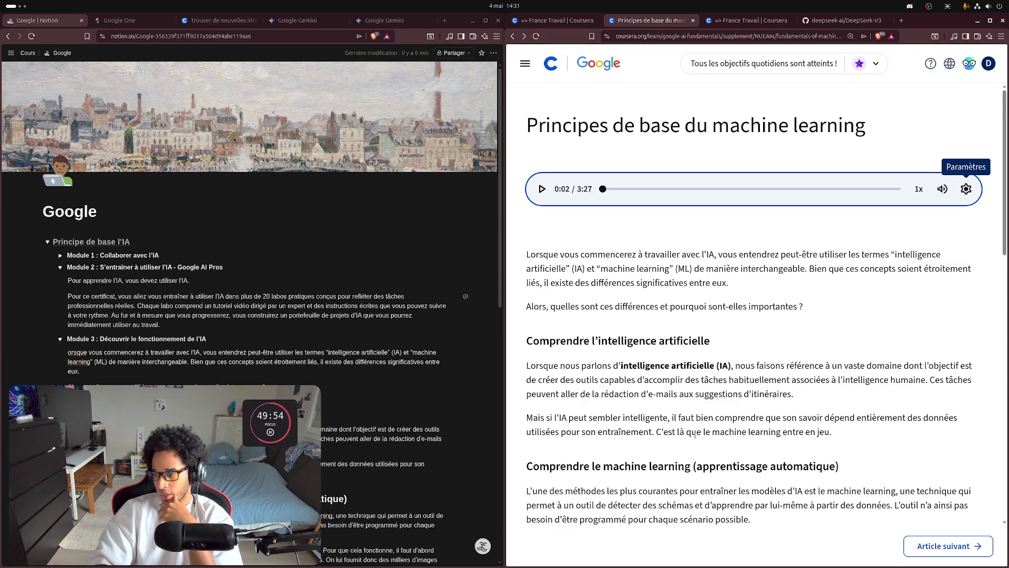
# - Scroll to the machine learning section and select the sentence about not programming every scenario
pyautogui.scroll(-2, 788, 424)
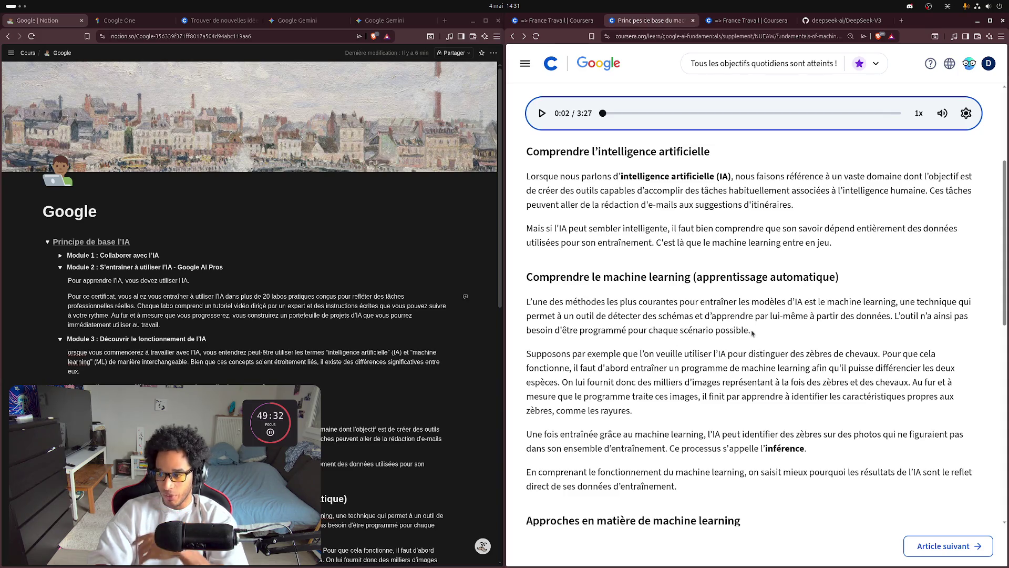
pyautogui.moveTo(748, 330); pyautogui.dragTo(893, 316)
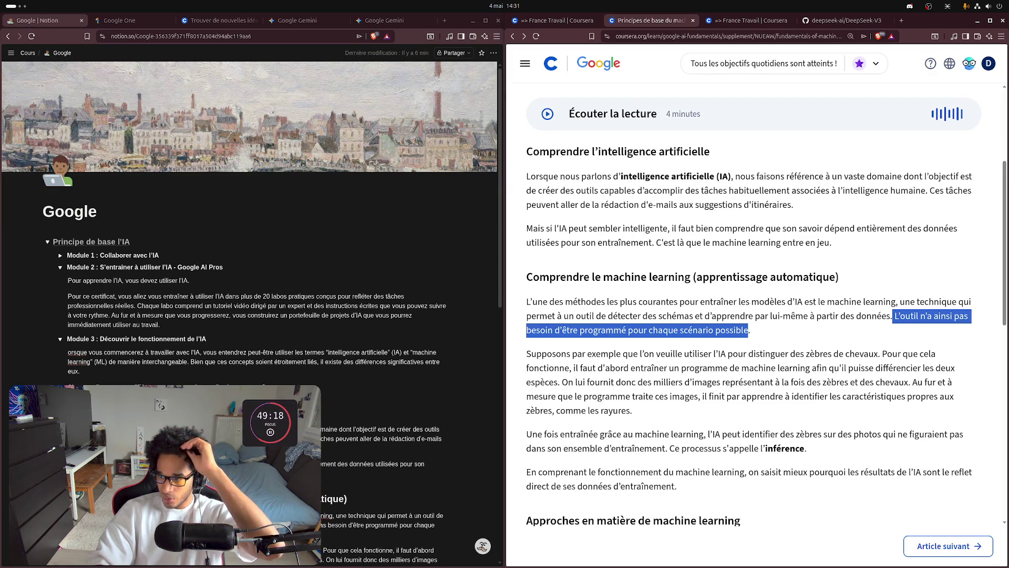
# - Bold the Notion sentence 'L'outil n'a ainsi pas besoin d'être programmé pour chaque scénario possible.'
pyautogui.scroll(-3, 250, 315)
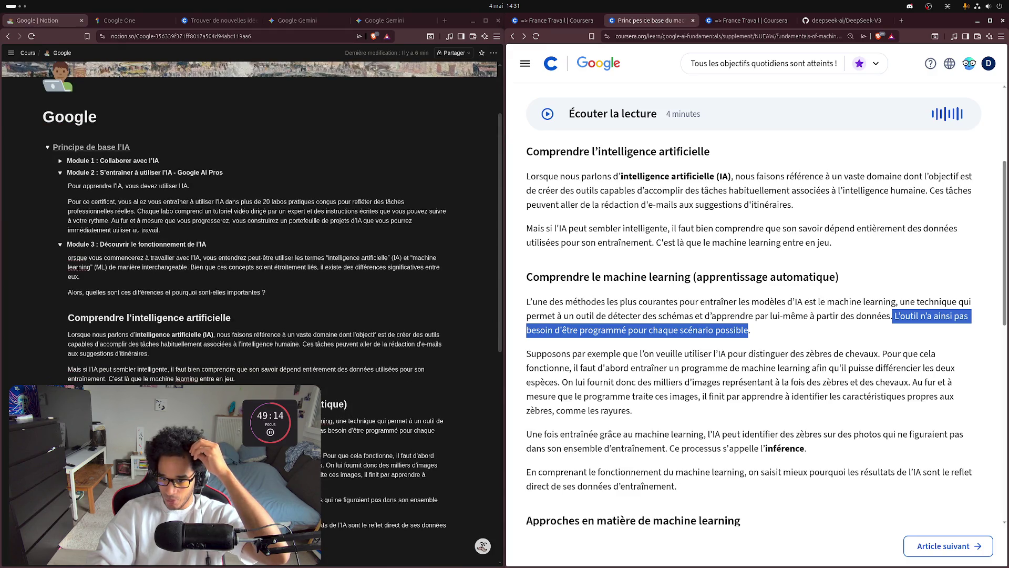
pyautogui.moveTo(273, 430); pyautogui.dragTo(315, 440)
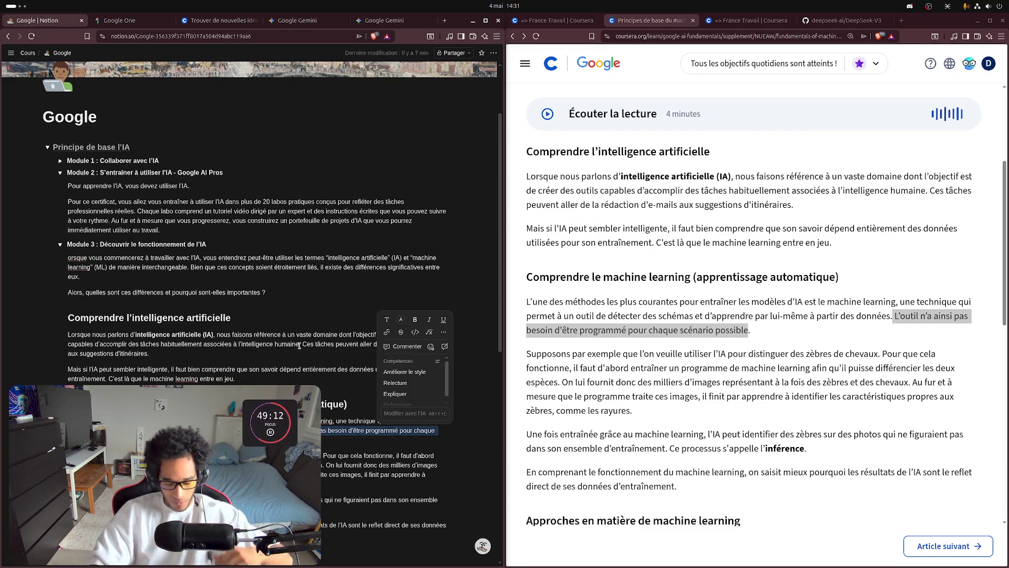
pyautogui.hotkey('ctrl', 'b')
pyautogui.click(247, 378)
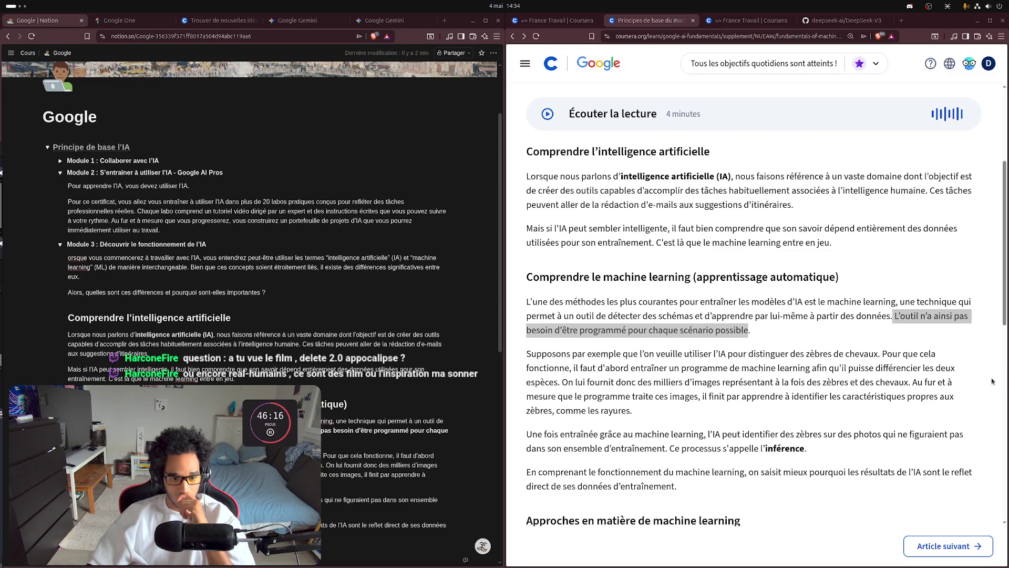
pyautogui.moveTo(1007, 415)
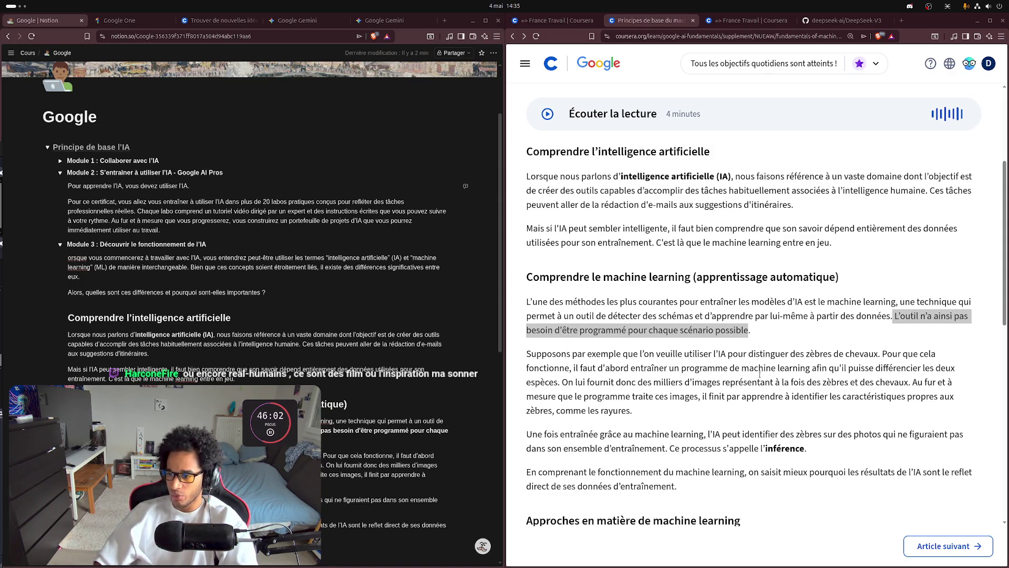
# - Read the machine learning basics article past reinforcement learning to the Terminé marker
pyautogui.scroll(-2, 573, 351)
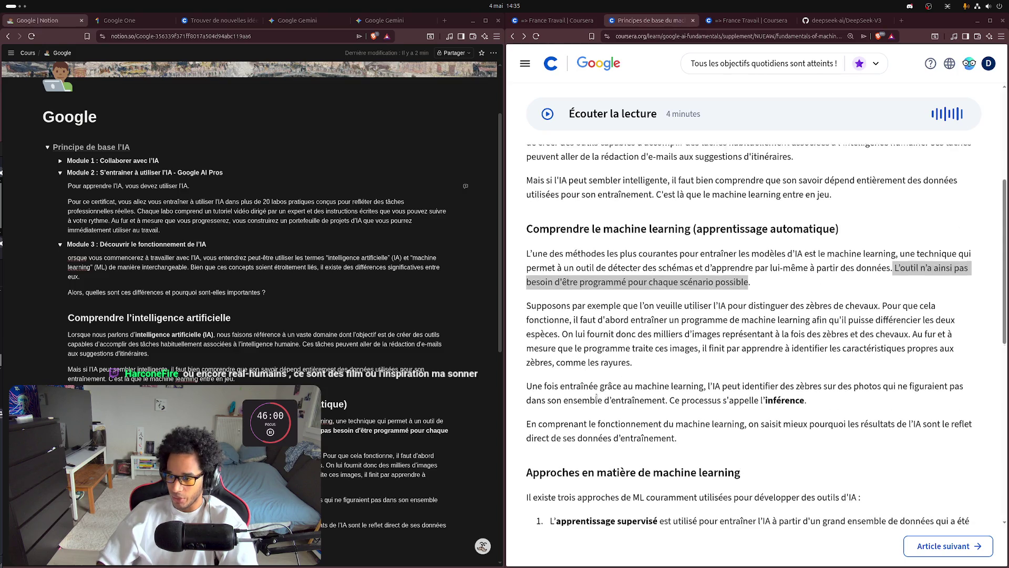
pyautogui.scroll(-2, 573, 349)
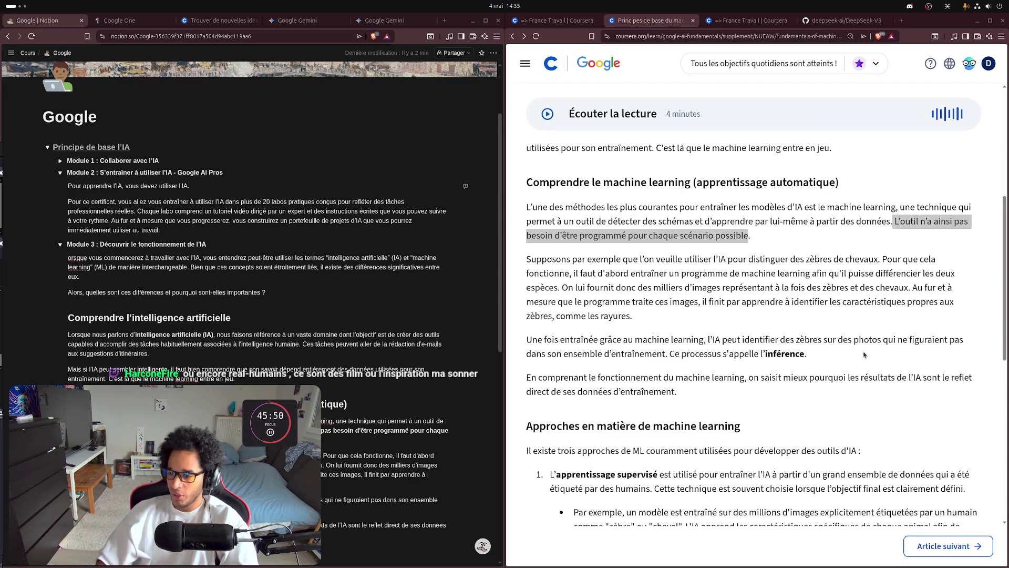
pyautogui.scroll(-1, 702, 476)
pyautogui.scroll(-3, 703, 476)
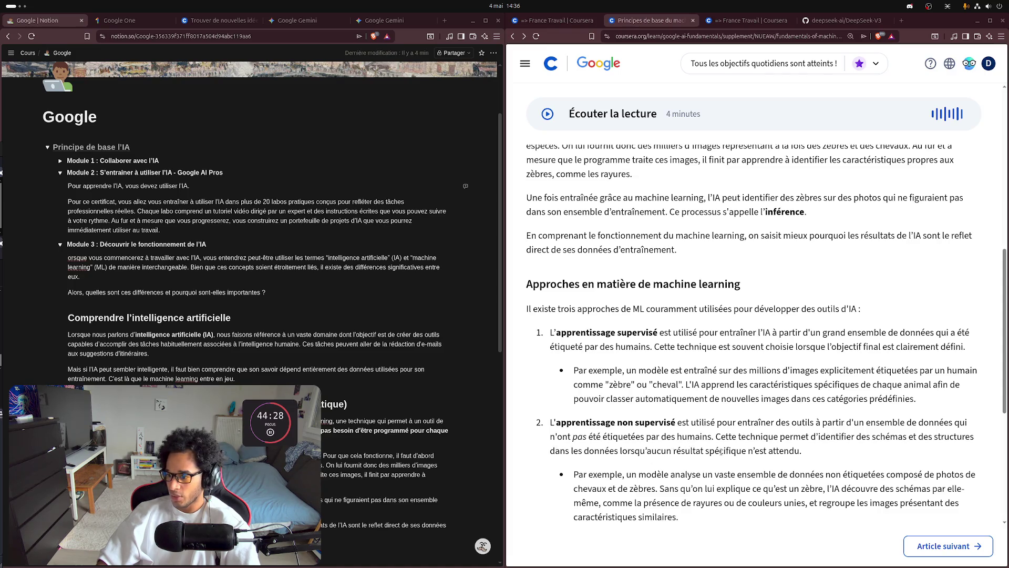
pyautogui.scroll(-3, 630, 416)
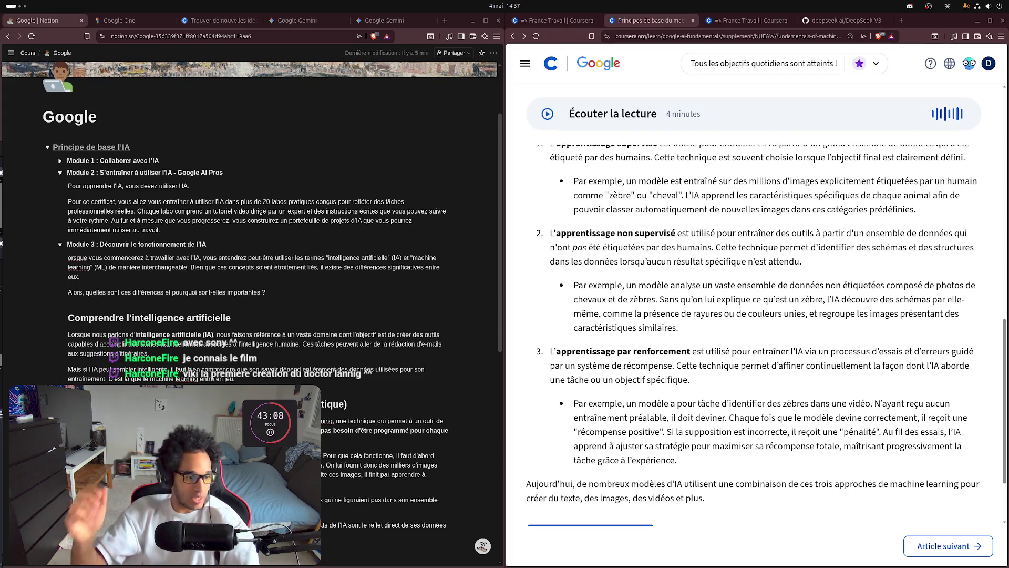
pyautogui.scroll(-3, 834, 378)
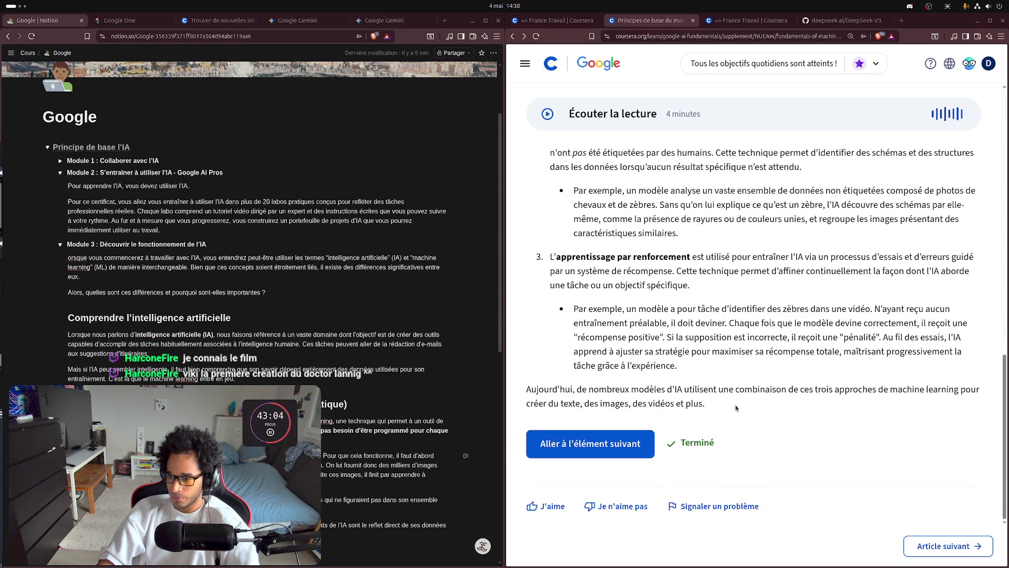
# - Advance to the 'Découvrir les limites de l'IA' article and start its read-aloud narration
pyautogui.click(941, 547)
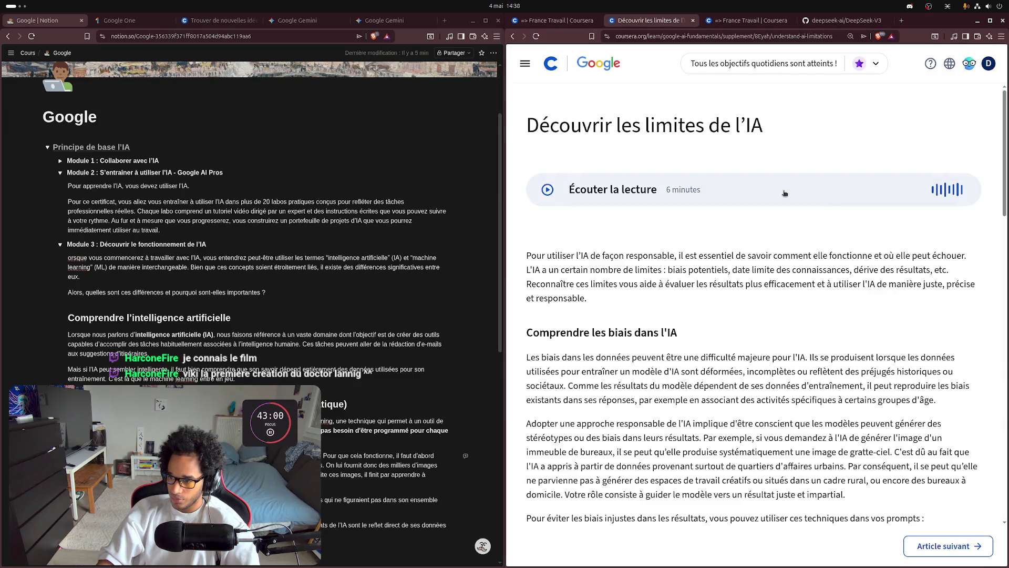
pyautogui.click(547, 190)
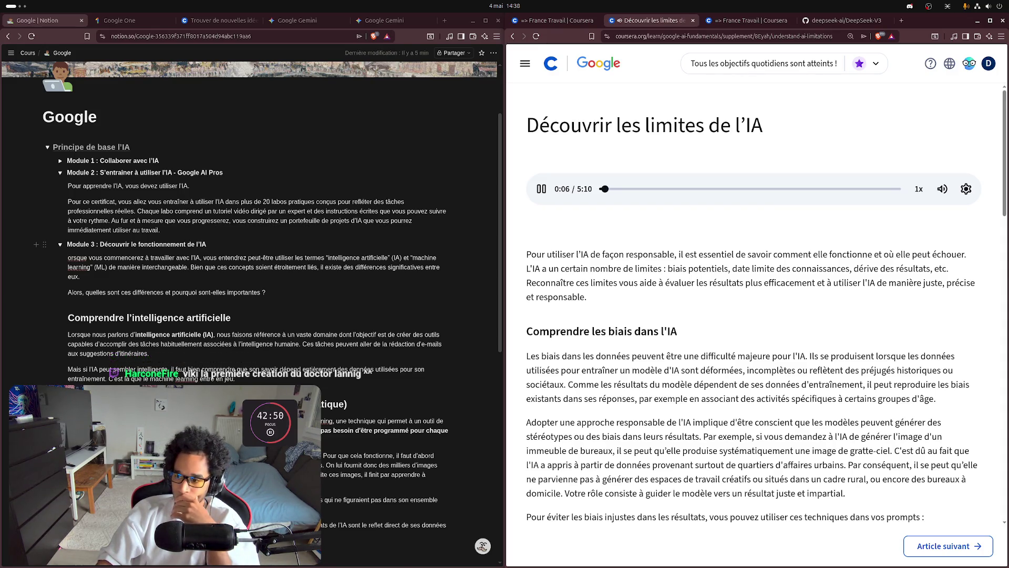
pyautogui.scroll(-2, 232, 382)
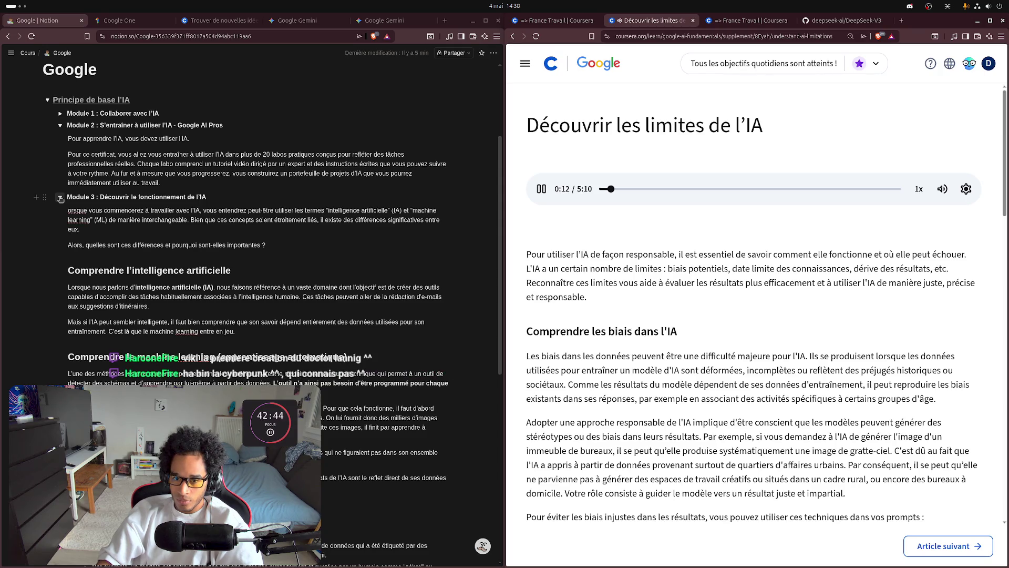
# - Turn the Module 3 line in the Notion notes into a toggle heading
pyautogui.scroll(-5, 89, 209)
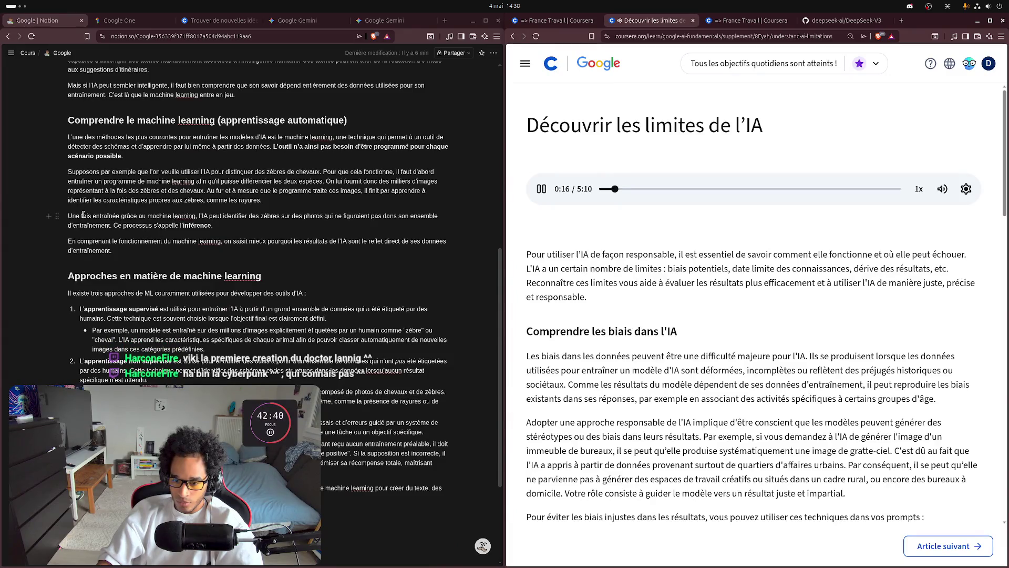
pyautogui.scroll(3, 83, 214)
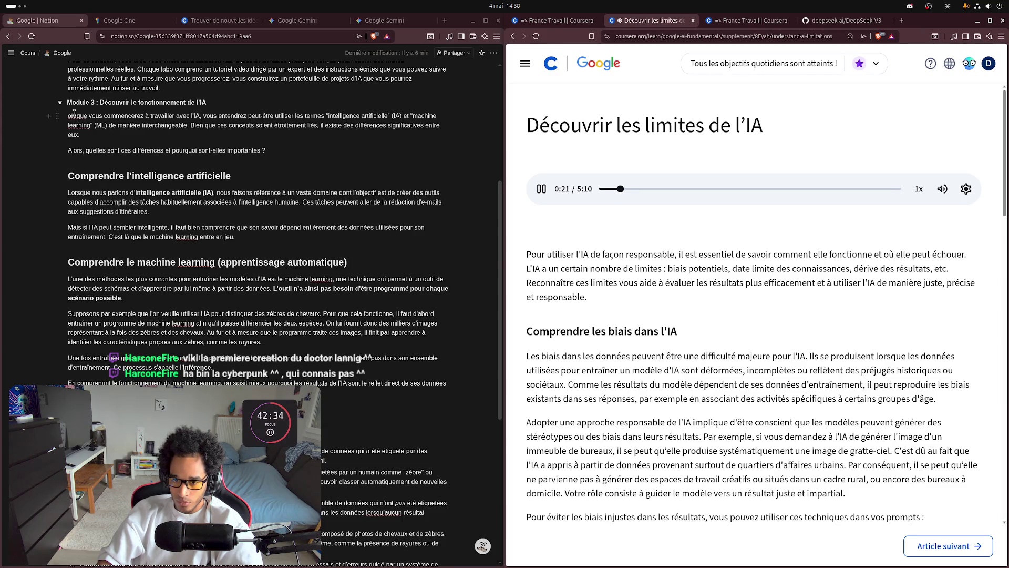
pyautogui.click(67, 102)
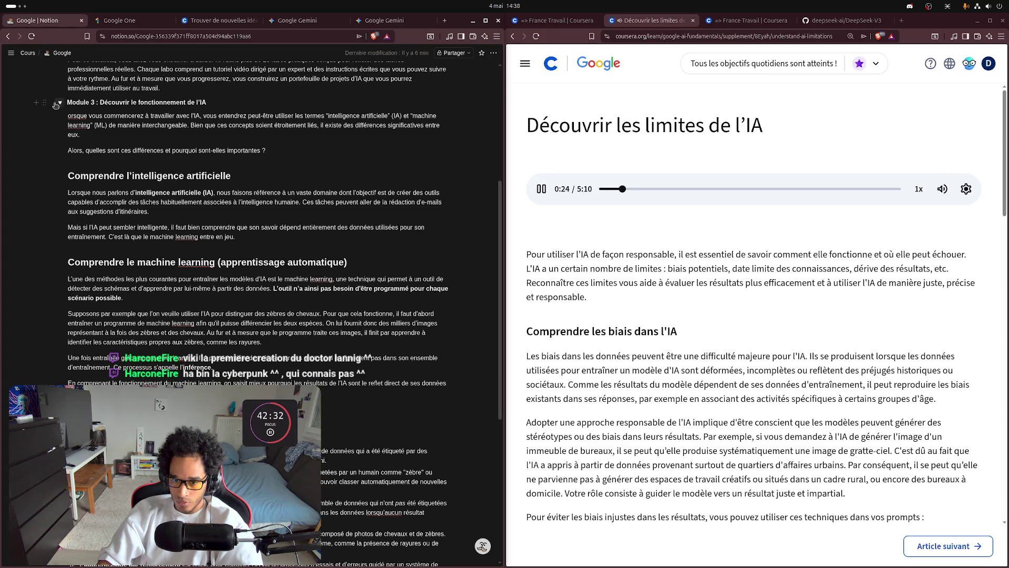
pyautogui.click(44, 102)
pyautogui.moveTo(100, 87)
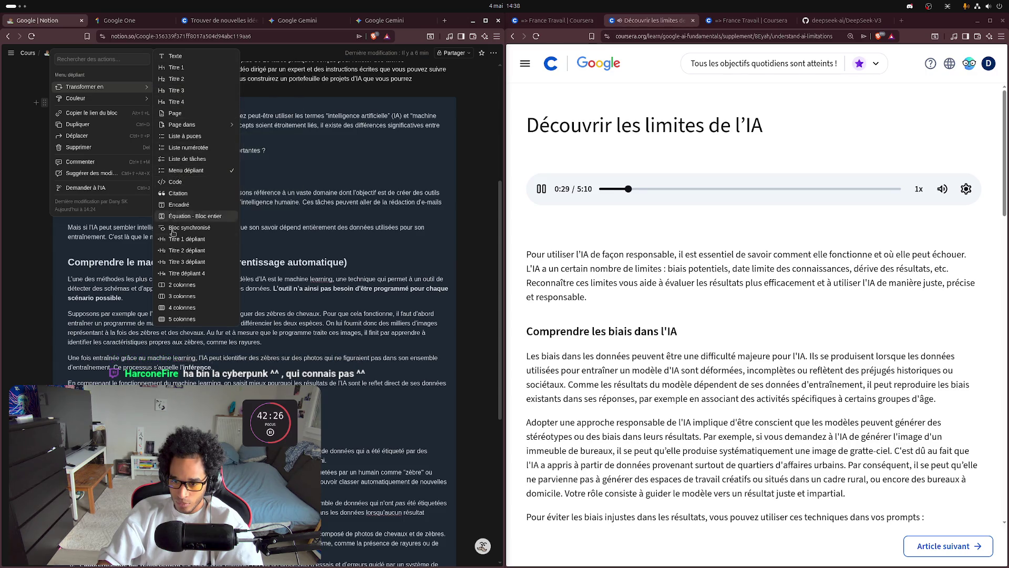
pyautogui.click(181, 258)
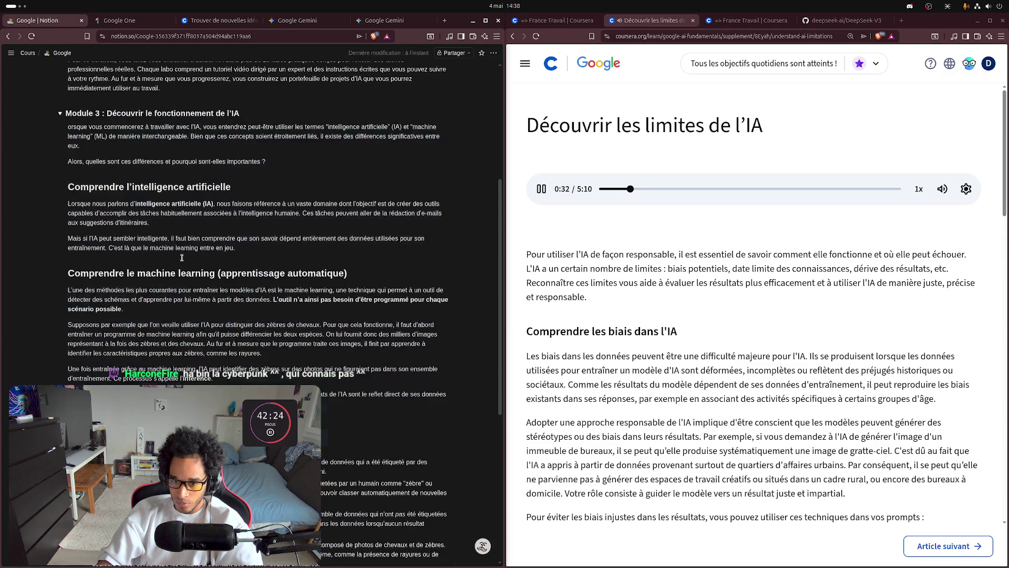
# - Undo the heading change, expand Module 3's notes, and pause the lesson audio at 0:48
pyautogui.scroll(2, 147, 158)
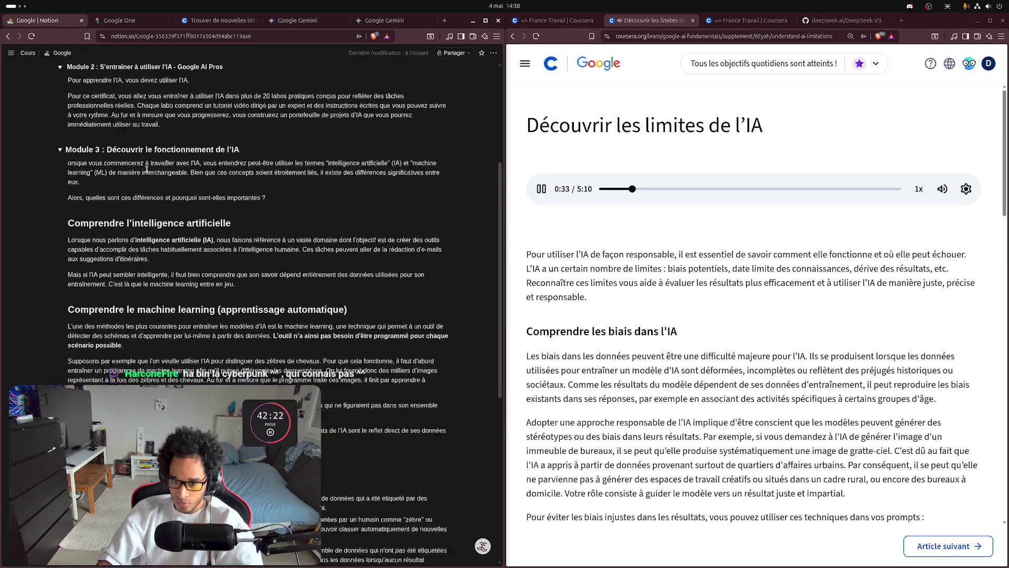
pyautogui.click(60, 160)
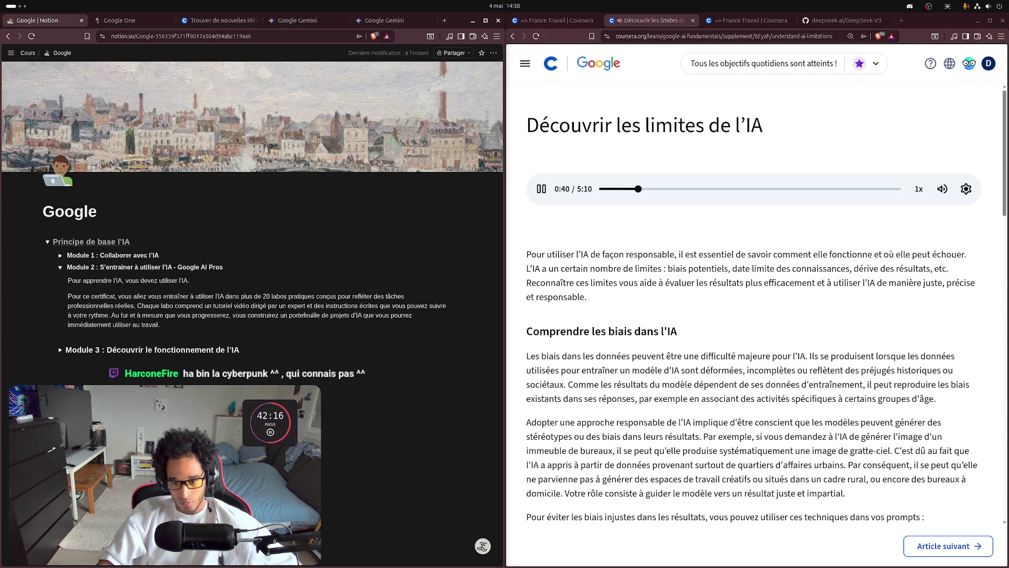
pyautogui.hotkey('ctrl', 'z')
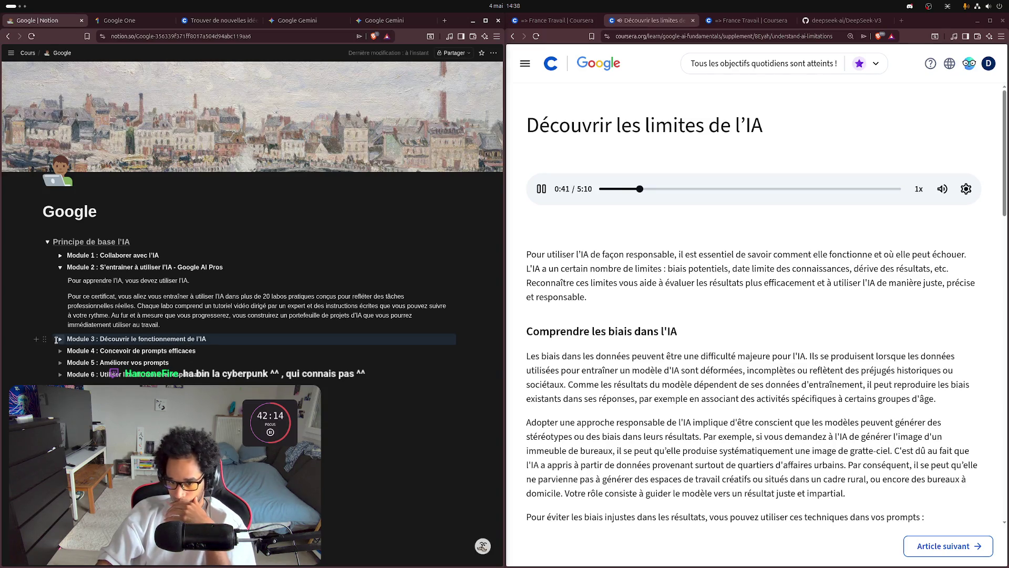
pyautogui.click(60, 339)
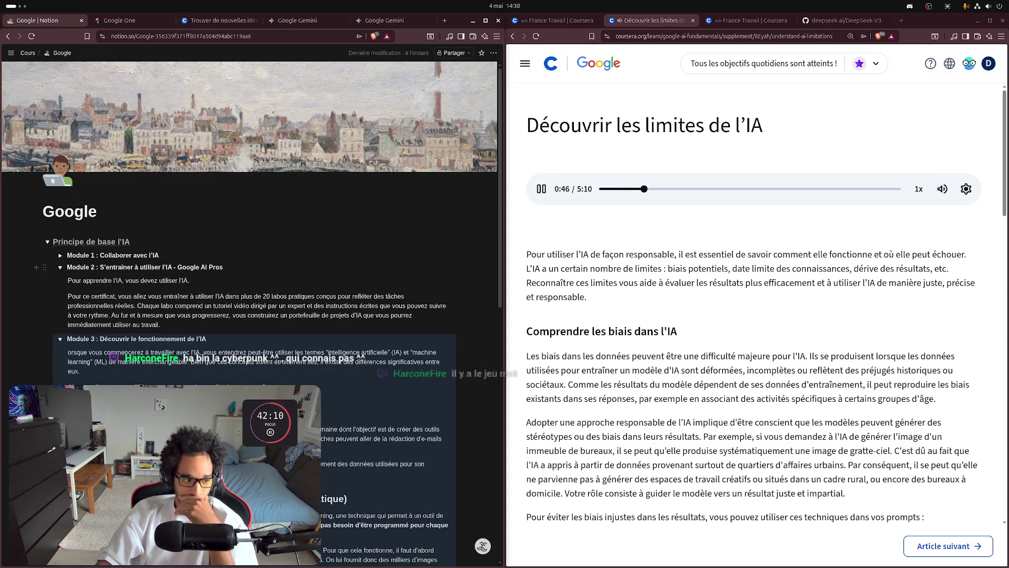
pyautogui.click(541, 188)
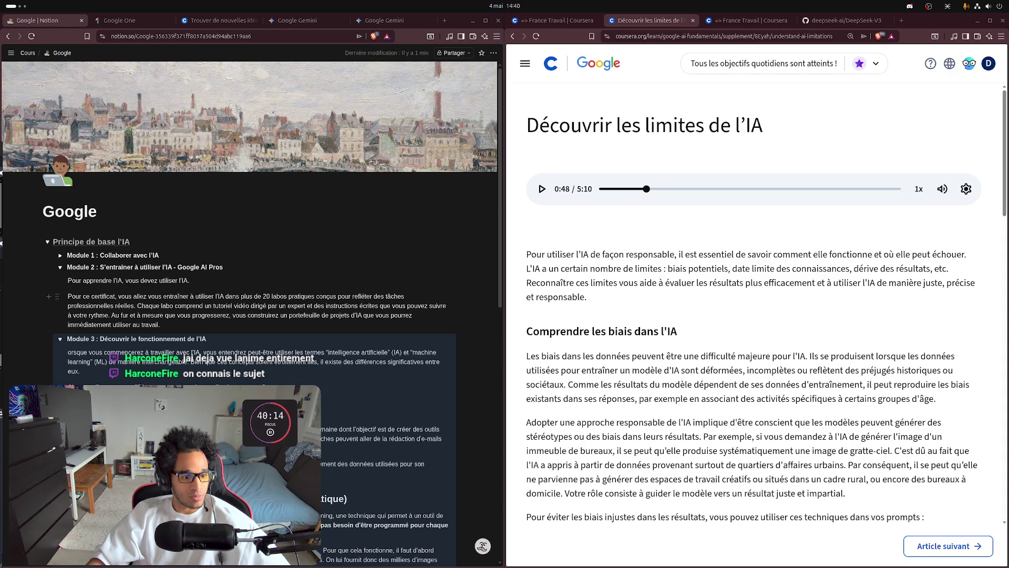
# - Resume the 'Découvrir les limites de l'IA' narration, playing to 1:54 beside the Module 3 notes
pyautogui.press('space')
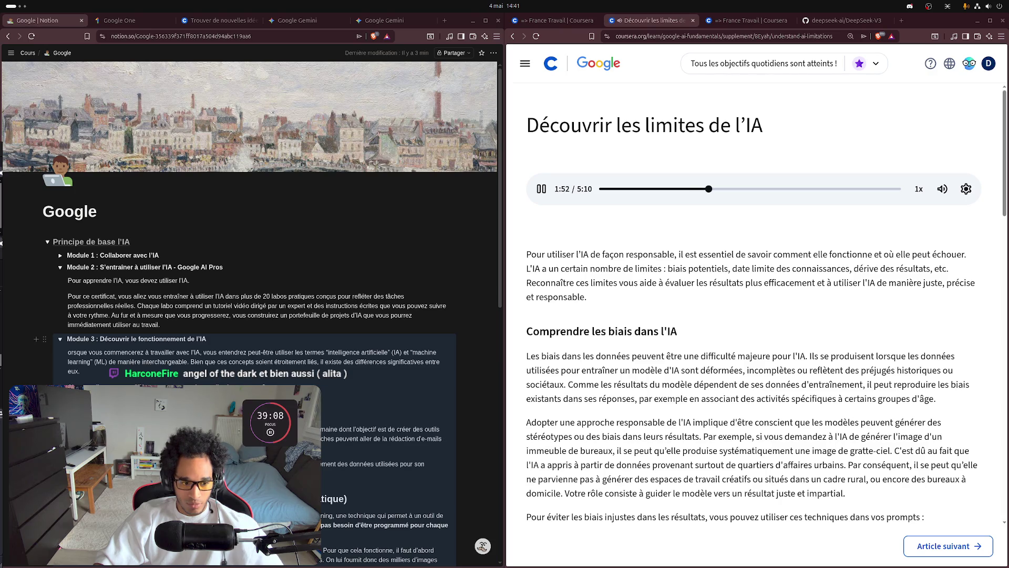
pyautogui.moveTo(209, 68)
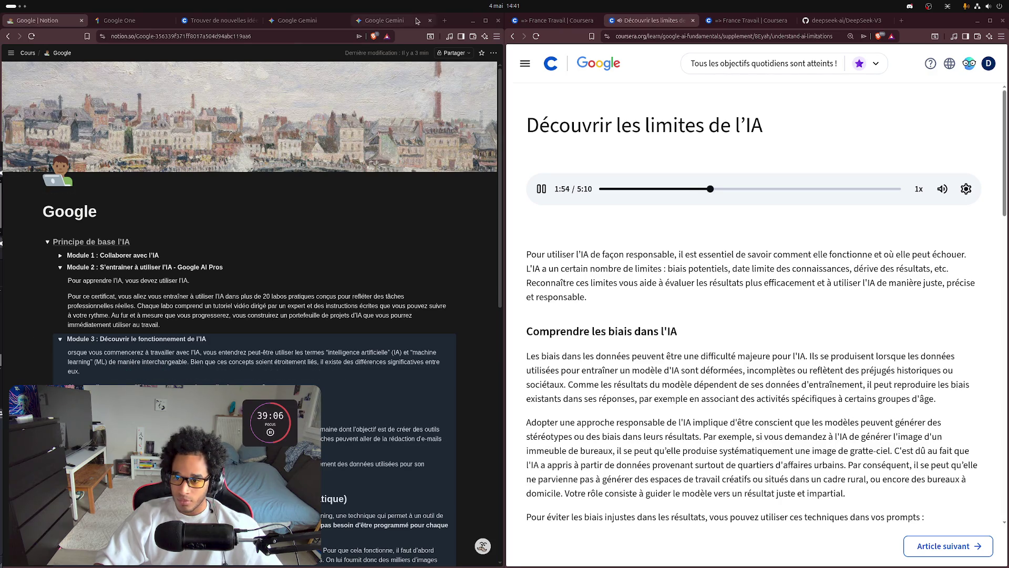
pyautogui.click(444, 20)
pyautogui.write(':angel of the dark')
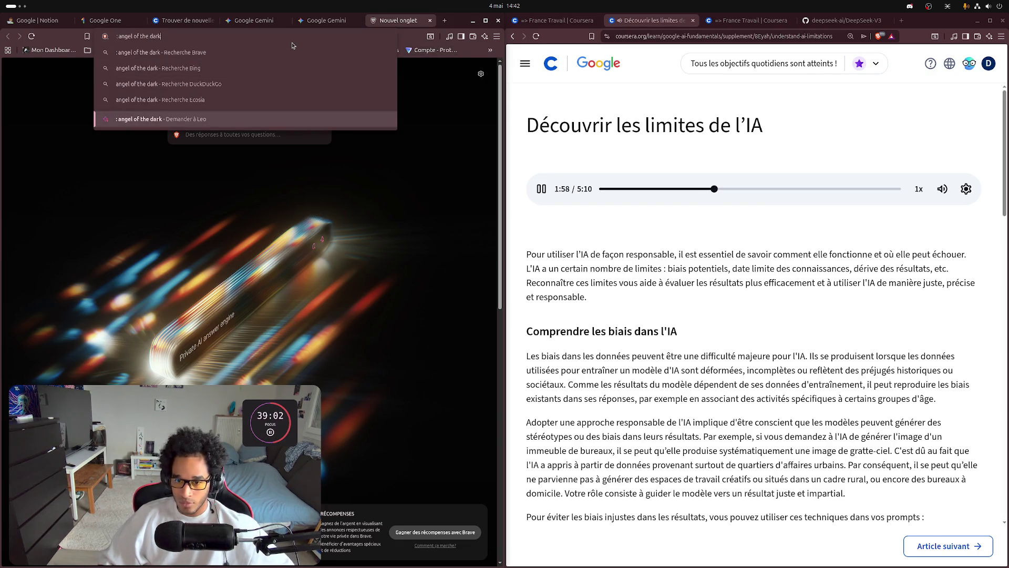
pyautogui.press('BackSpace')
pyautogui.press('Return')
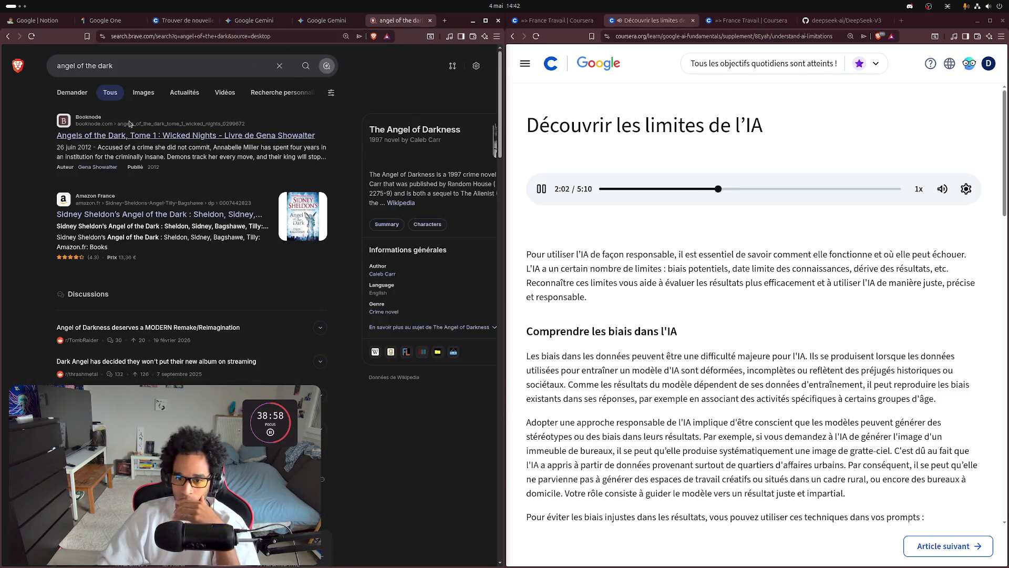
pyautogui.press('i')
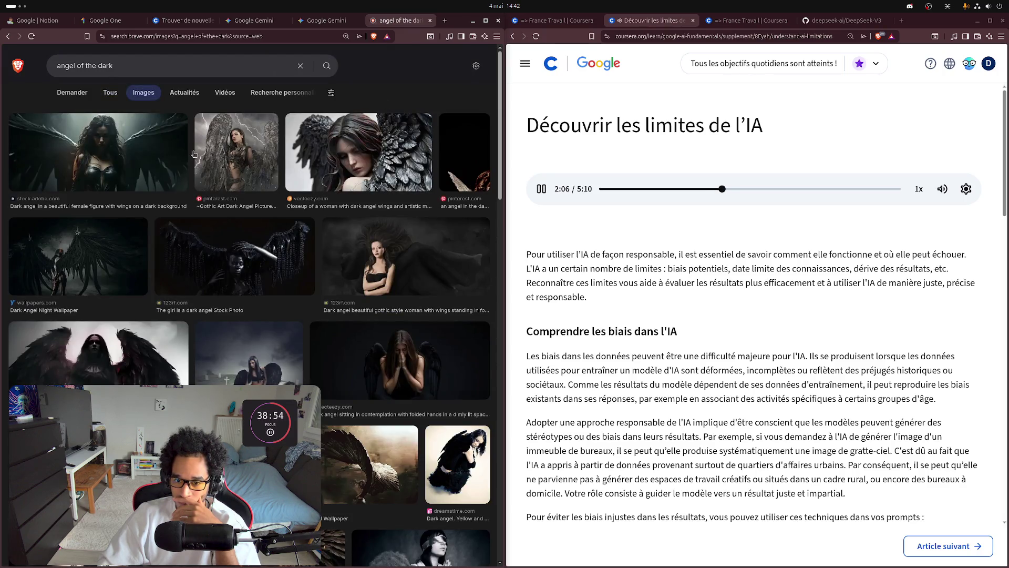
pyautogui.click(125, 66)
pyautogui.write('a')
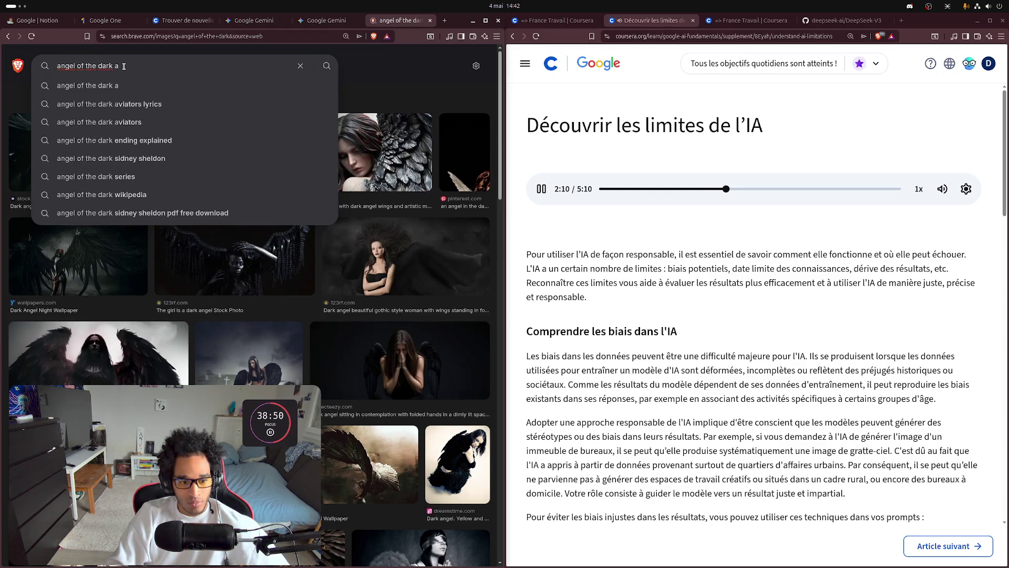
pyautogui.write('n')
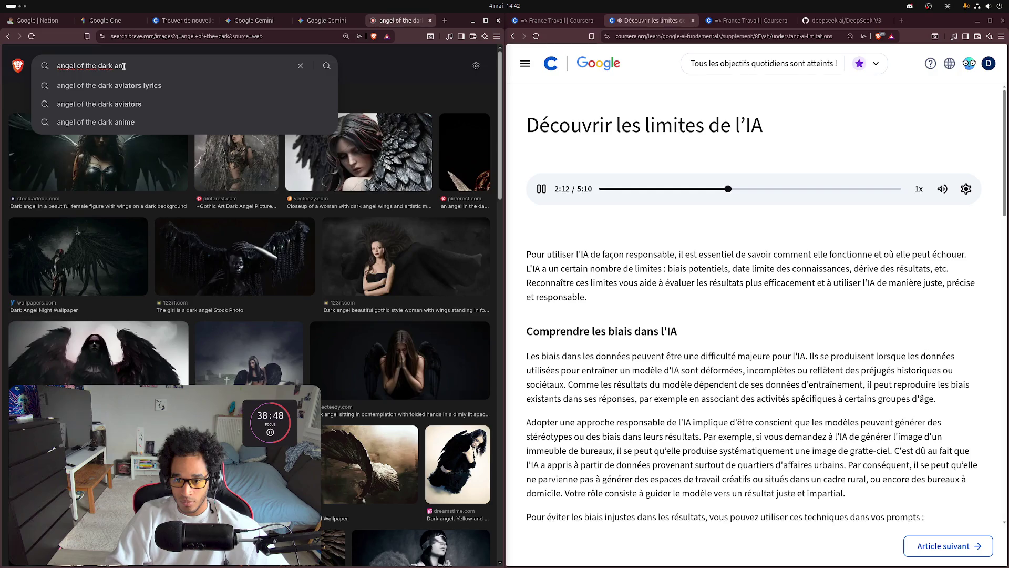
pyautogui.write('ime')
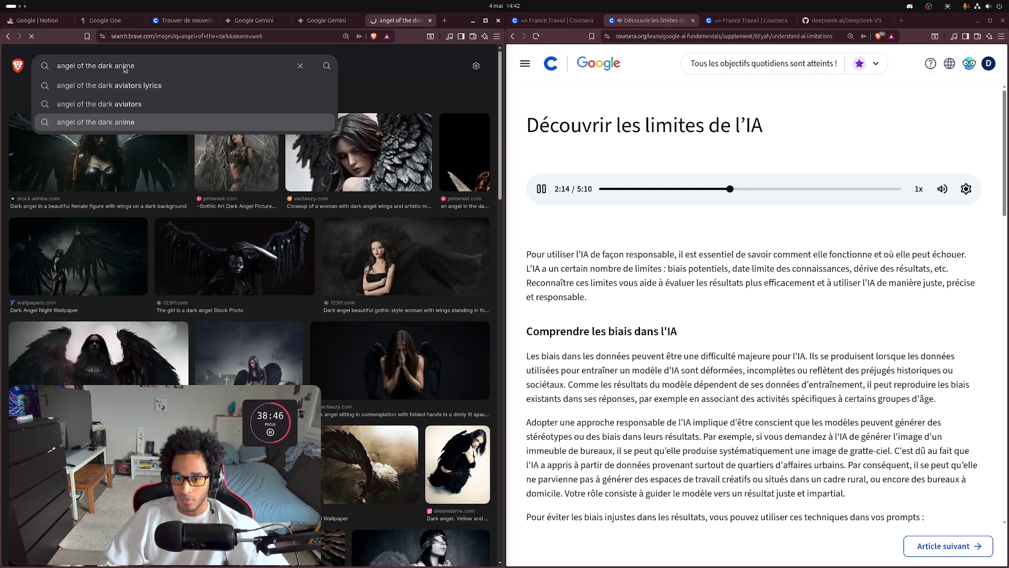
pyautogui.press('Return')
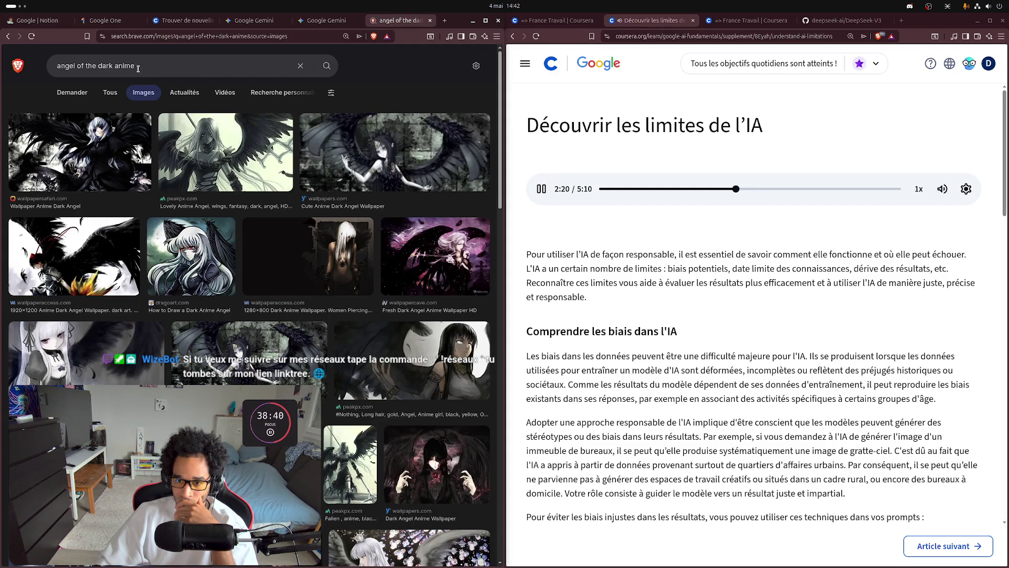
pyautogui.click(141, 65)
pyautogui.hotkey('ctrl', 'a')
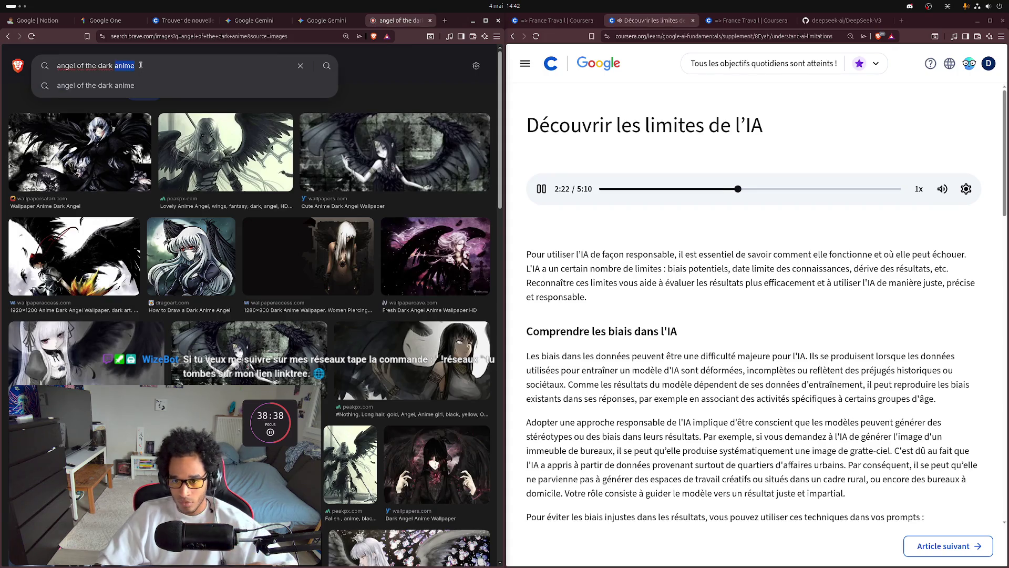
pyautogui.write('a')
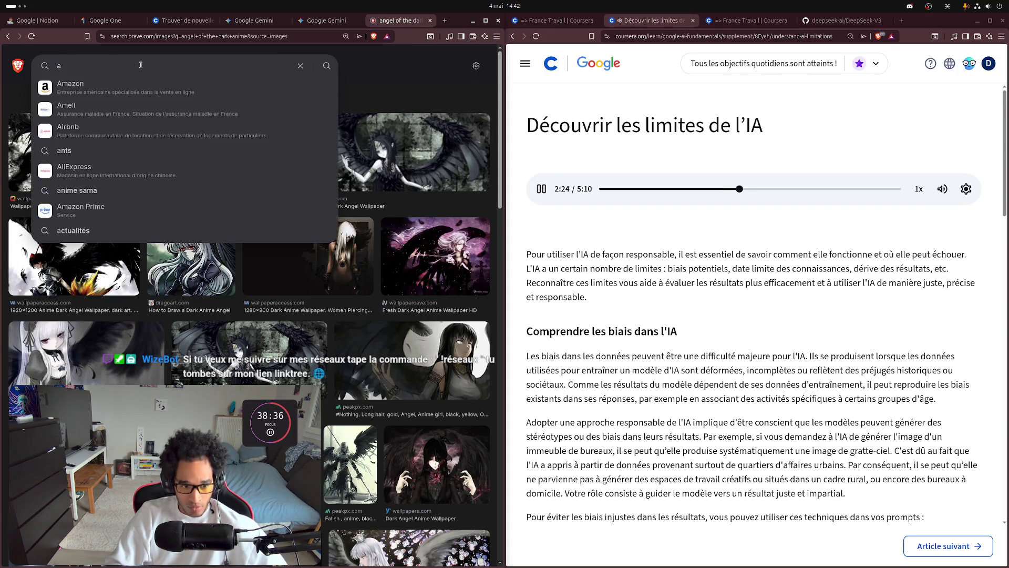
pyautogui.write('l')
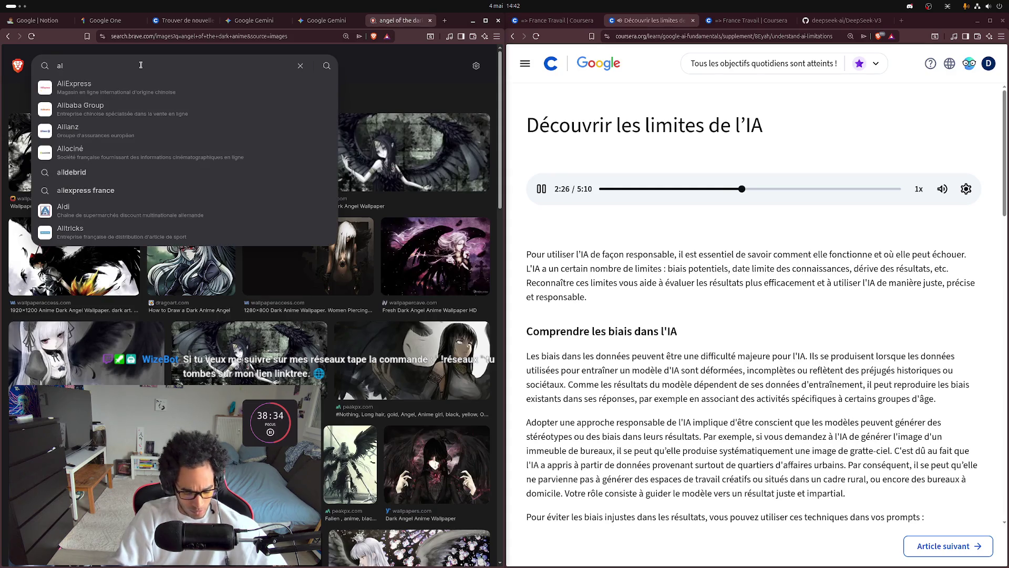
pyautogui.write('ita')
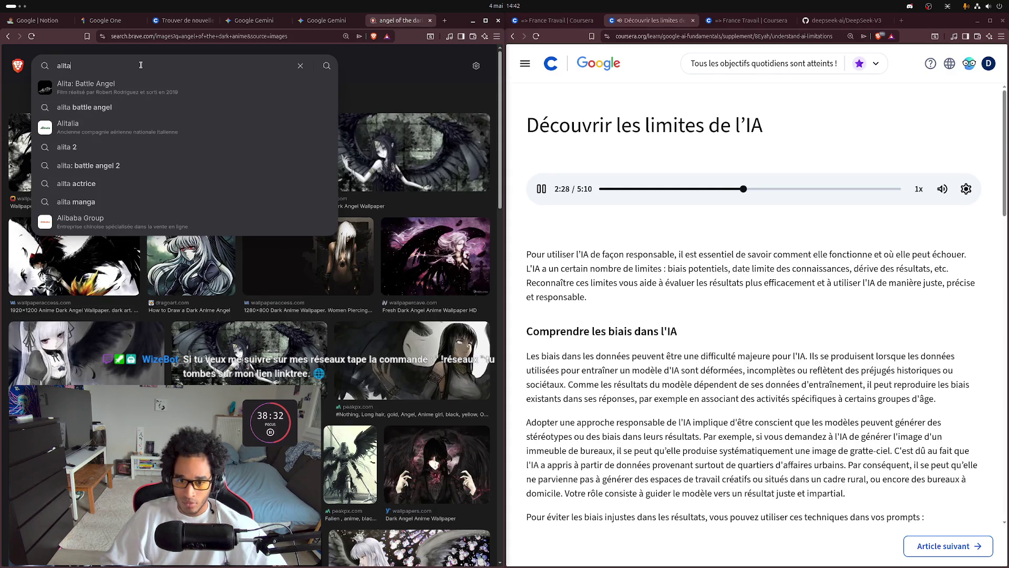
pyautogui.press('Return')
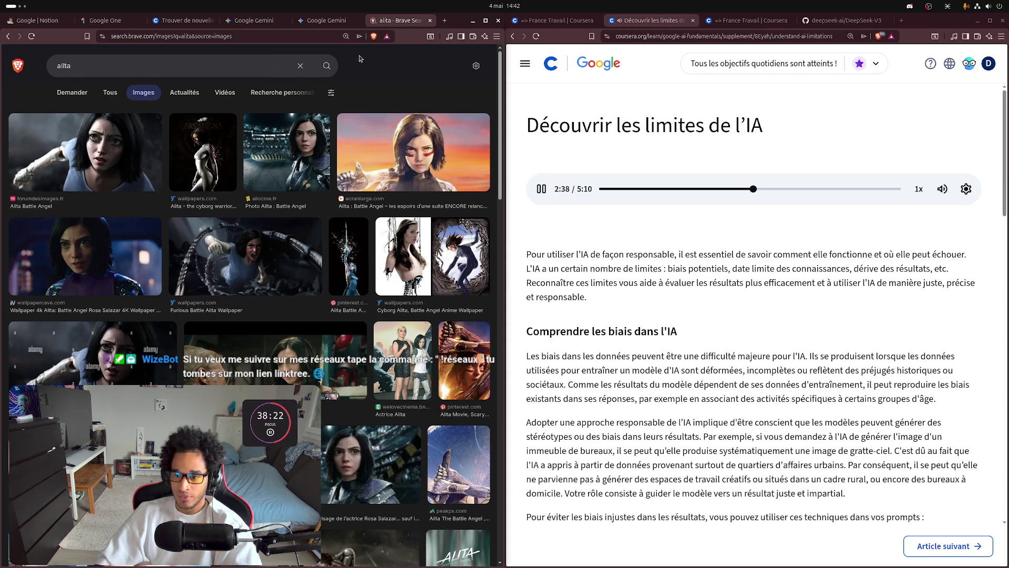
pyautogui.hotkey('ctrl', 'w')
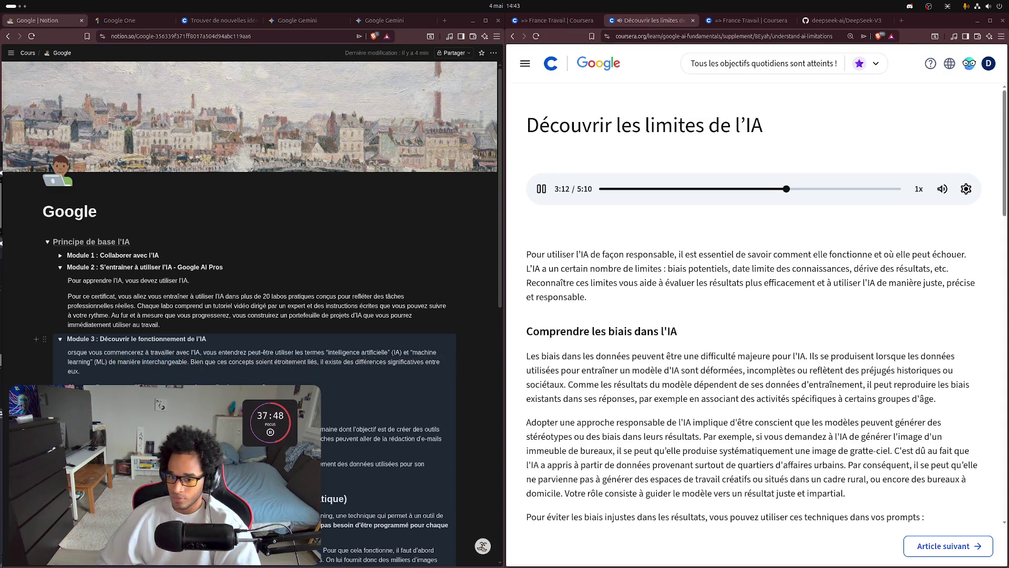
# - Turn the 'Approches en matière de machine learning' heading into a Titre 4 heading
pyautogui.scroll(-5, 253, 315)
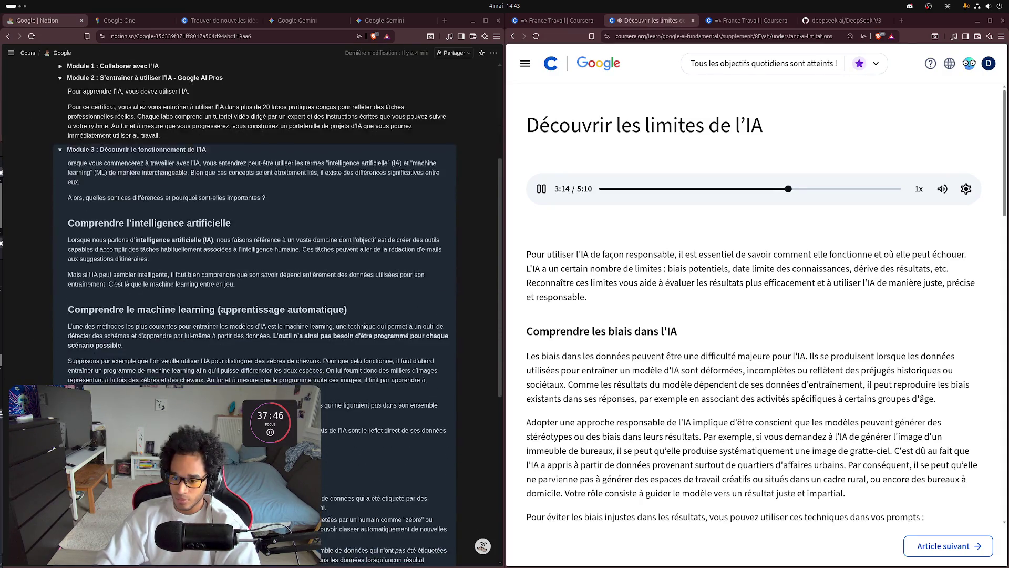
pyautogui.scroll(-2, 252, 316)
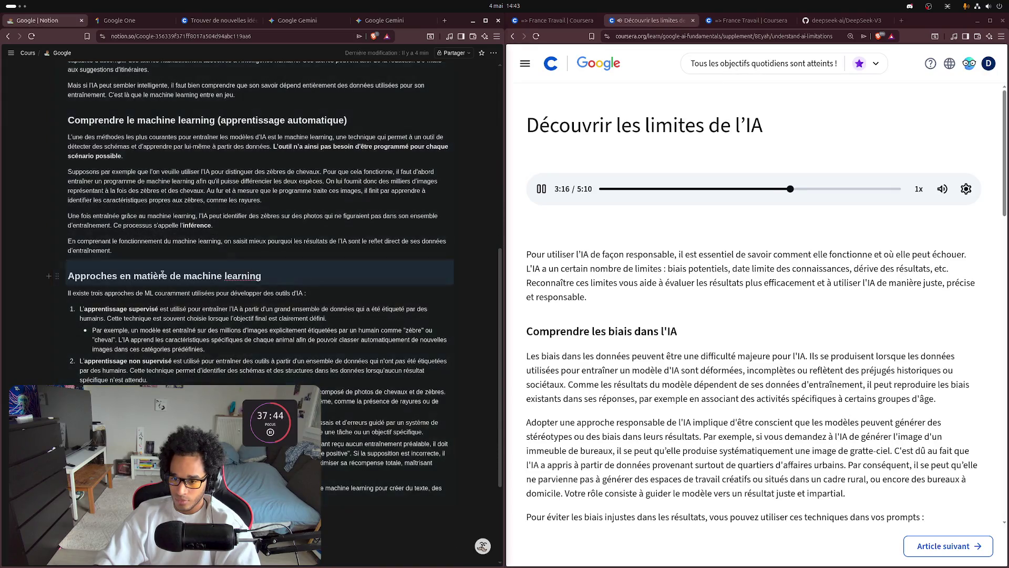
pyautogui.click(58, 277)
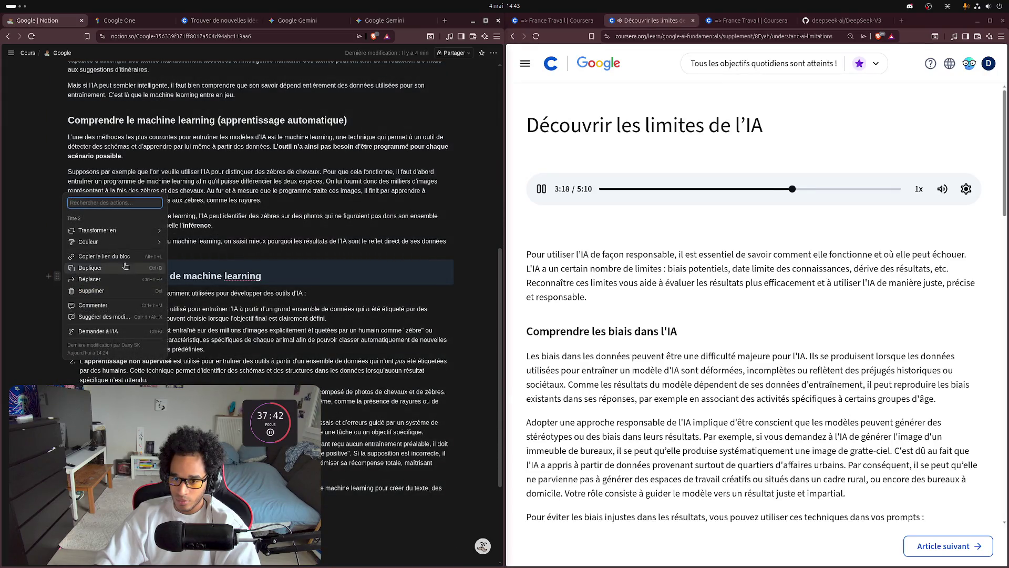
pyautogui.moveTo(131, 231)
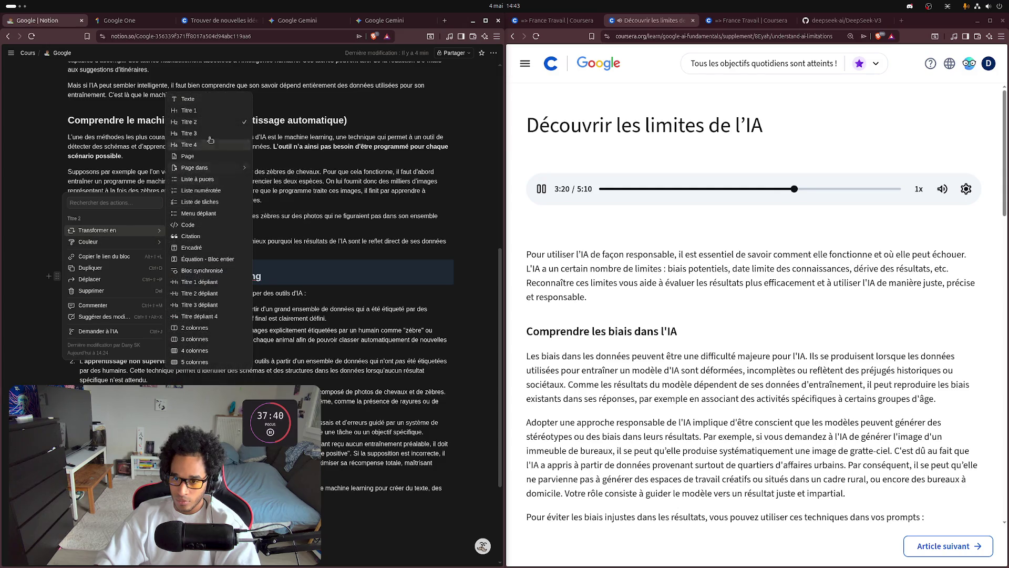
pyautogui.click(201, 146)
pyautogui.click(146, 243)
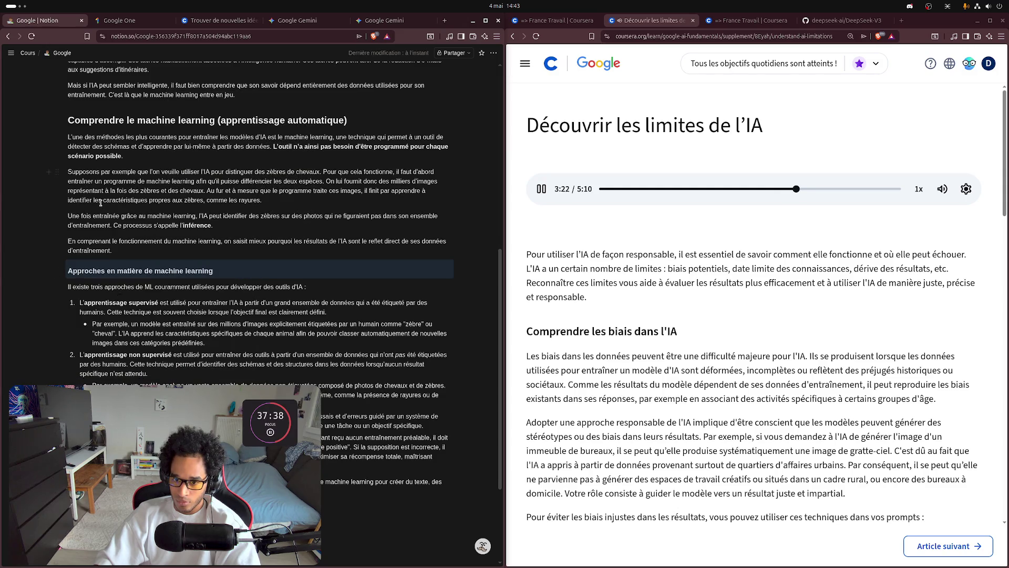
# - Make 'Comprendre le machine learning' and 'Comprendre l'intelligence artificielle' Titre 4 headings
pyautogui.click(59, 122)
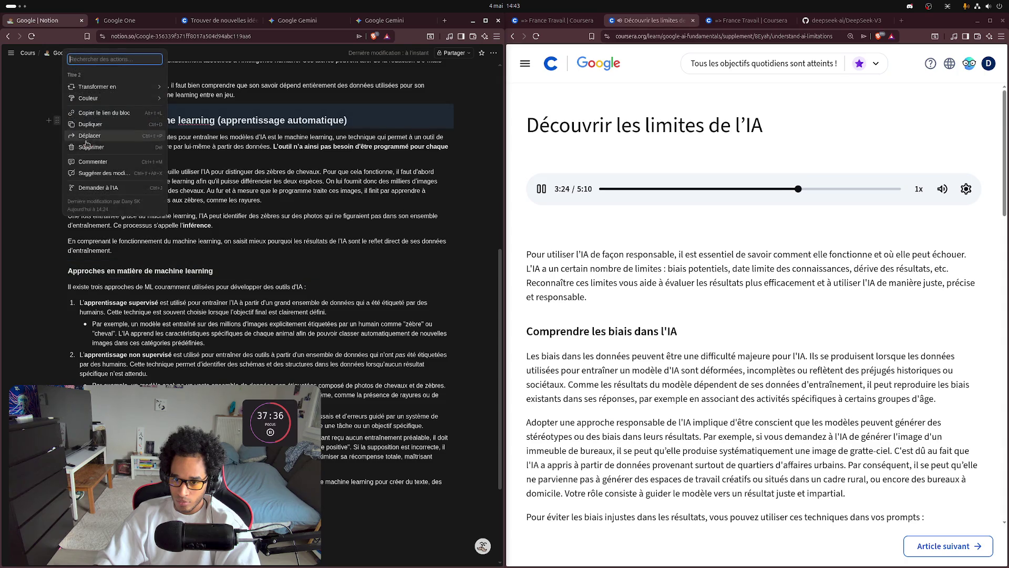
pyautogui.moveTo(131, 88)
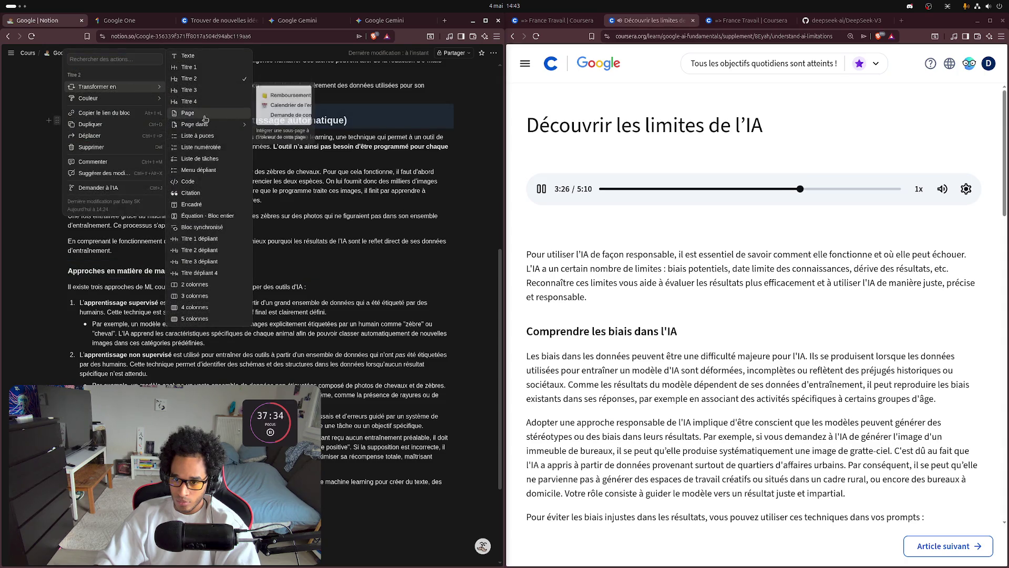
pyautogui.click(190, 101)
pyautogui.scroll(3, 142, 180)
pyautogui.scroll(1, 142, 180)
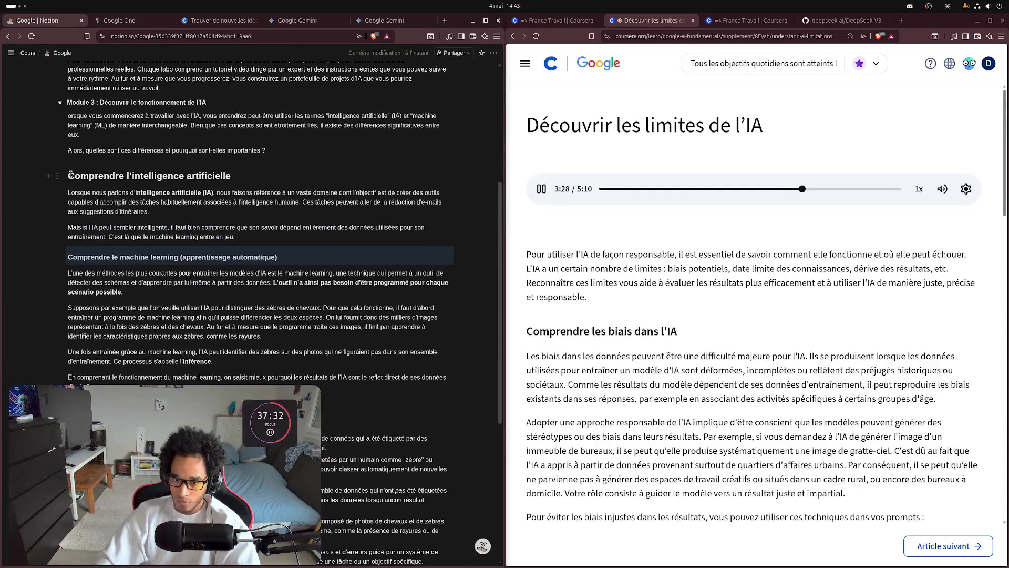
pyautogui.click(58, 175)
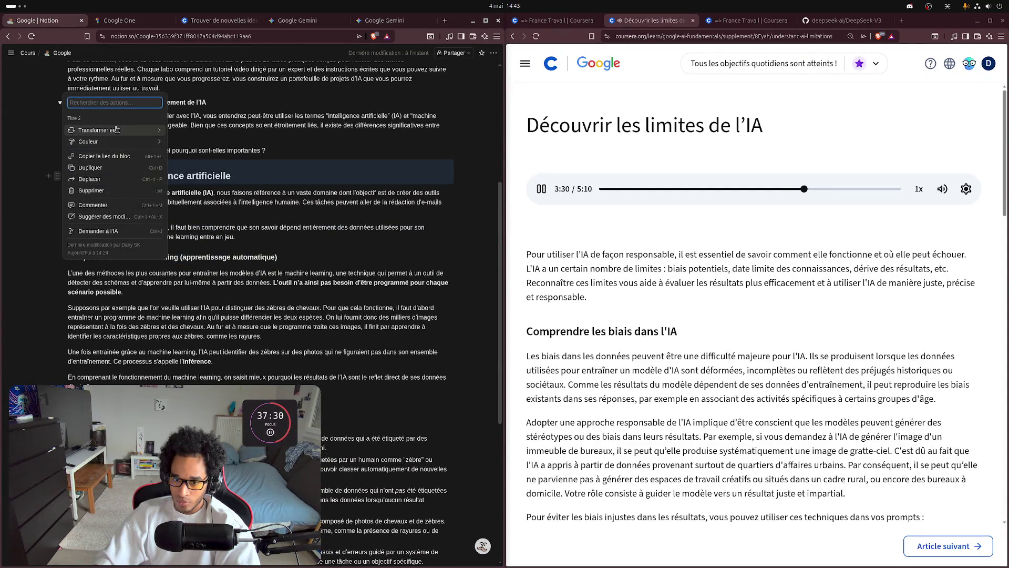
pyautogui.moveTo(115, 130)
pyautogui.click(207, 101)
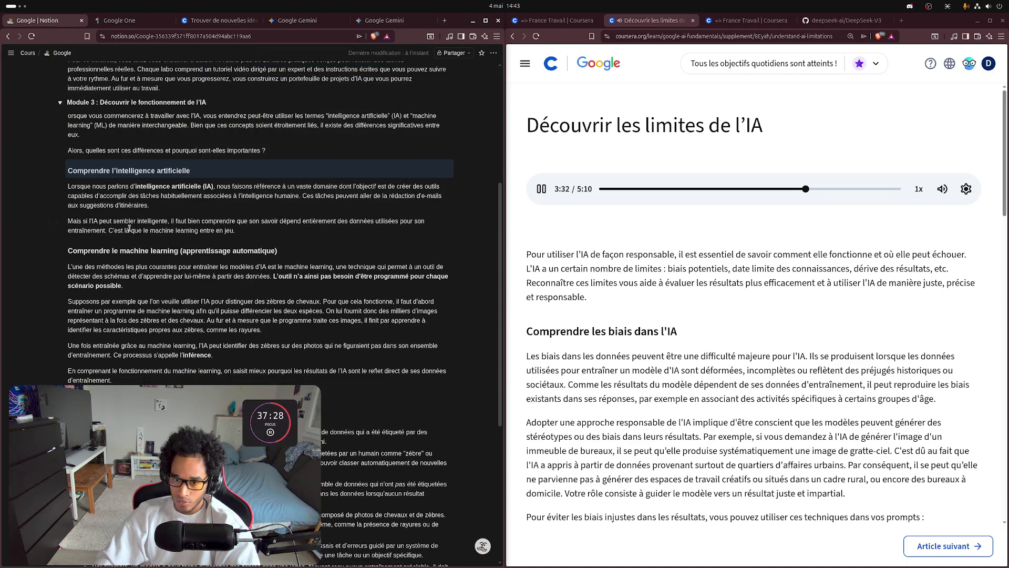
pyautogui.scroll(1, 127, 261)
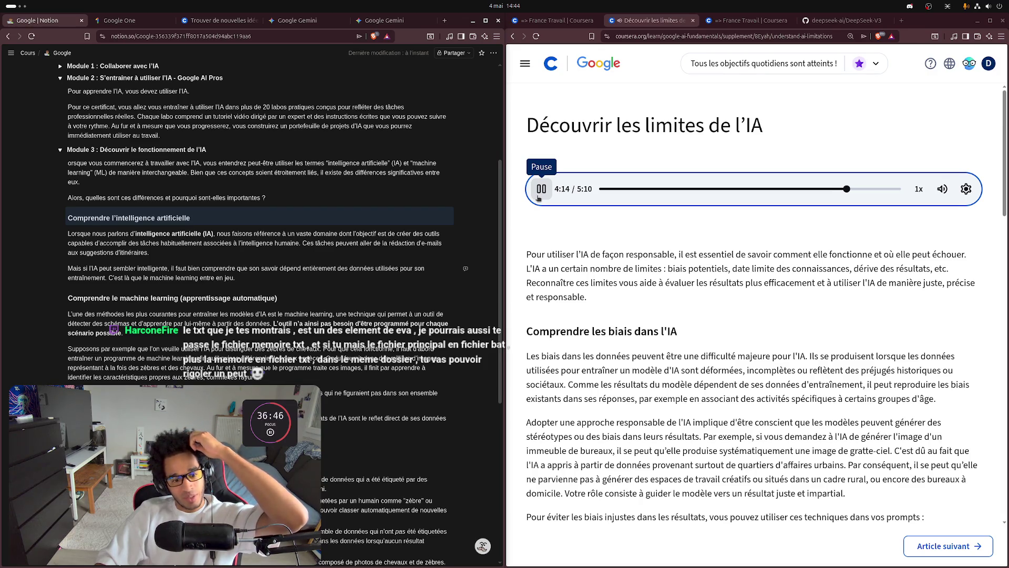
pyautogui.click(538, 196)
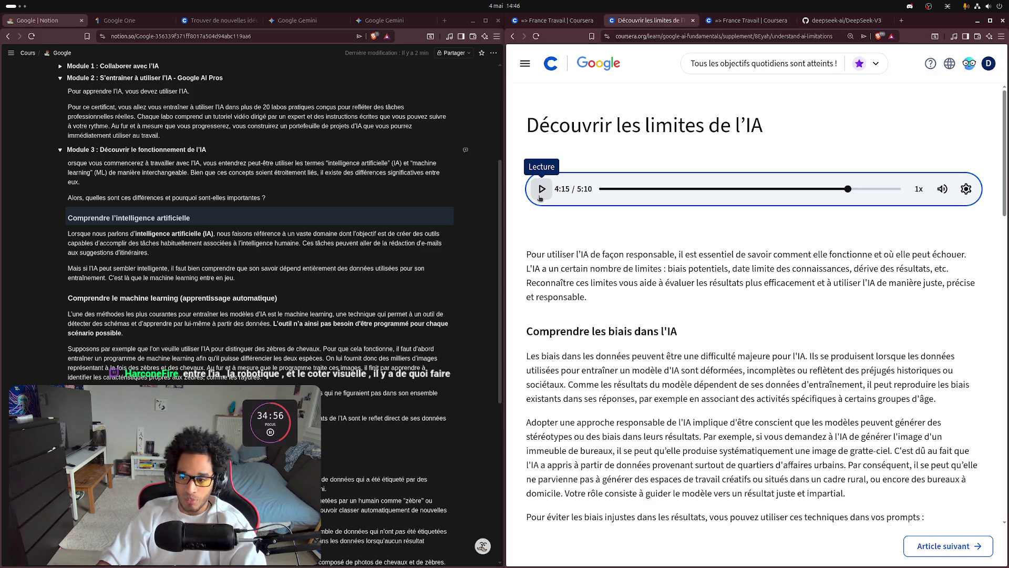
pyautogui.click(539, 197)
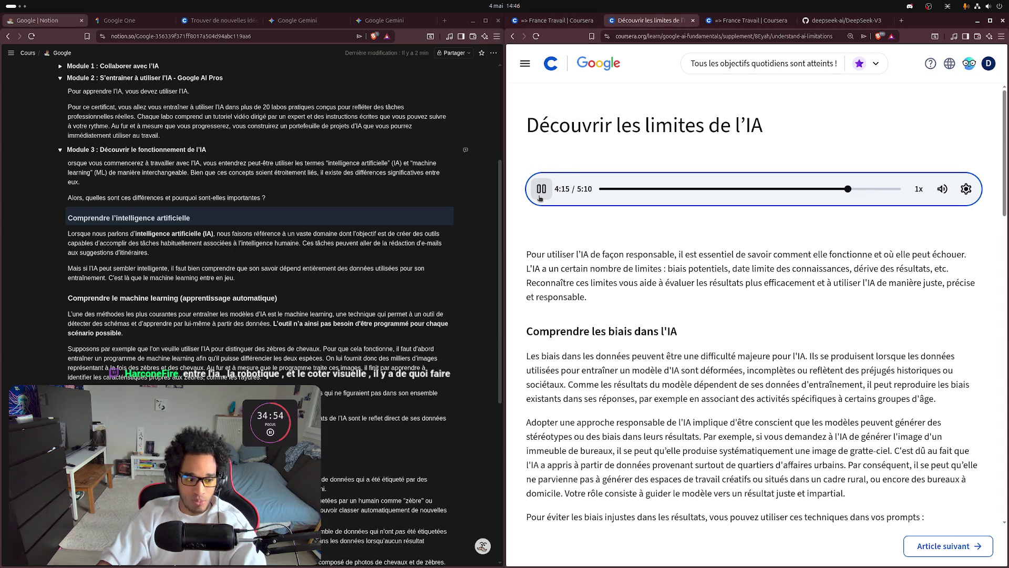
pyautogui.click(540, 196)
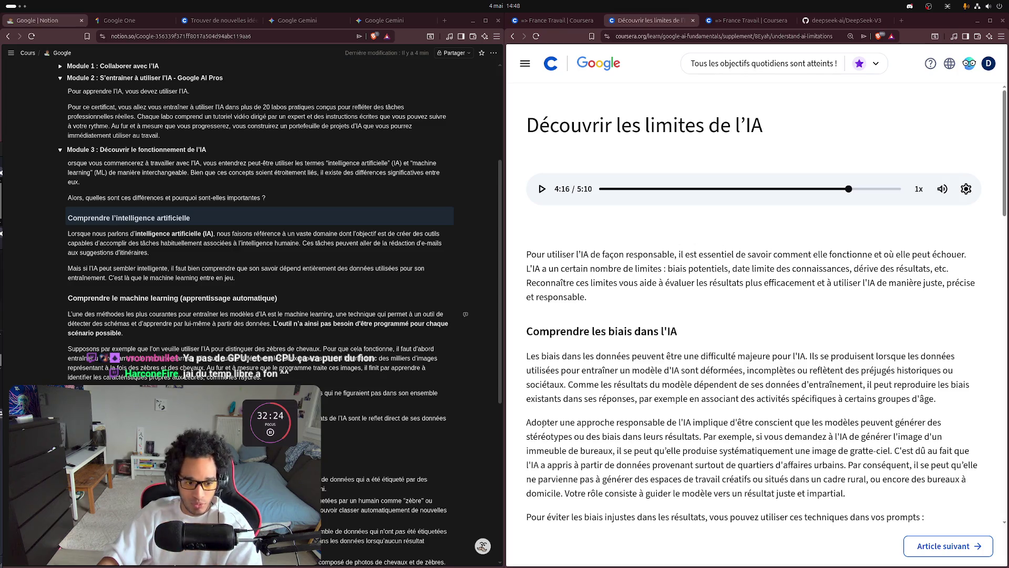
# - Resume the lesson narration and read through the AI bias section to the knowledge-cutoff constraints
pyautogui.moveTo(1004, 252)
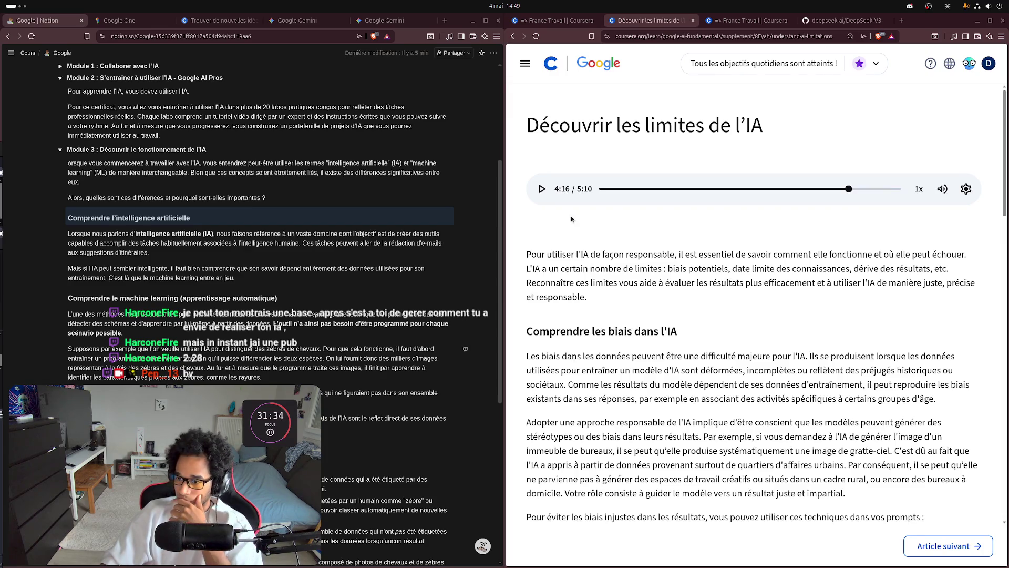
pyautogui.click(549, 195)
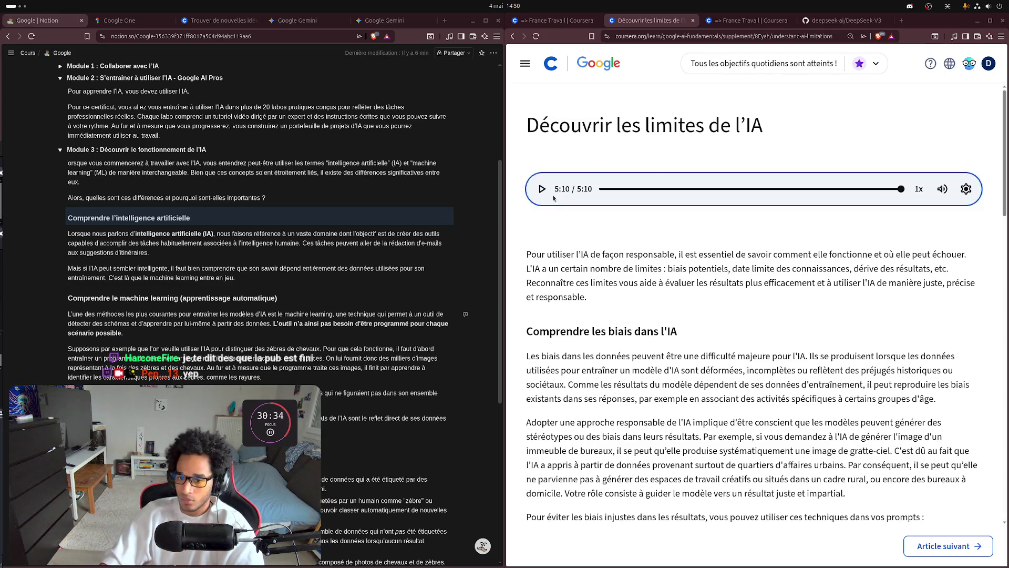
pyautogui.scroll(-5, 558, 281)
pyautogui.scroll(3, 559, 281)
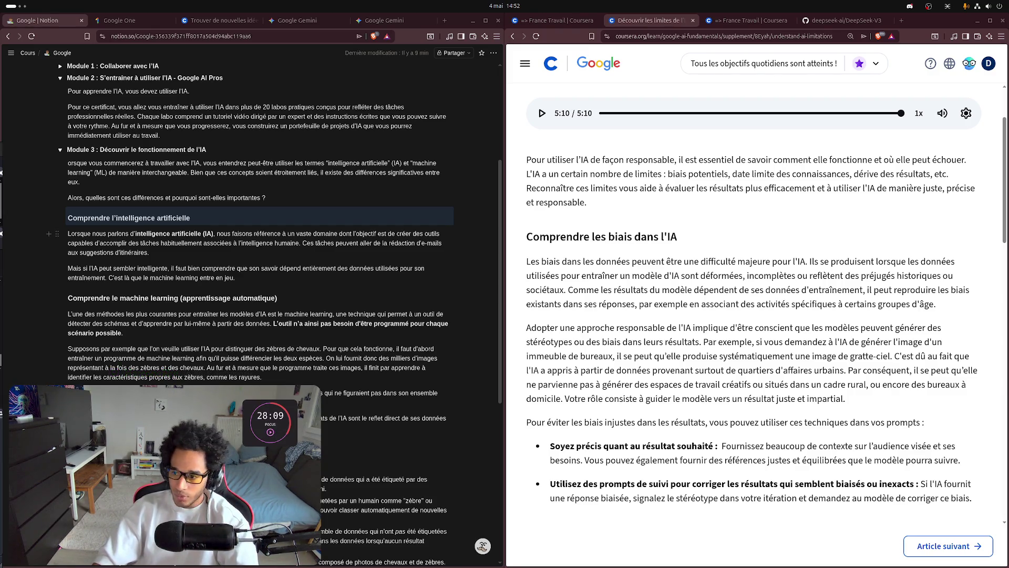
pyautogui.scroll(-1, 849, 326)
pyautogui.scroll(-3, 849, 326)
pyautogui.scroll(2, 788, 237)
pyautogui.scroll(-1, 761, 167)
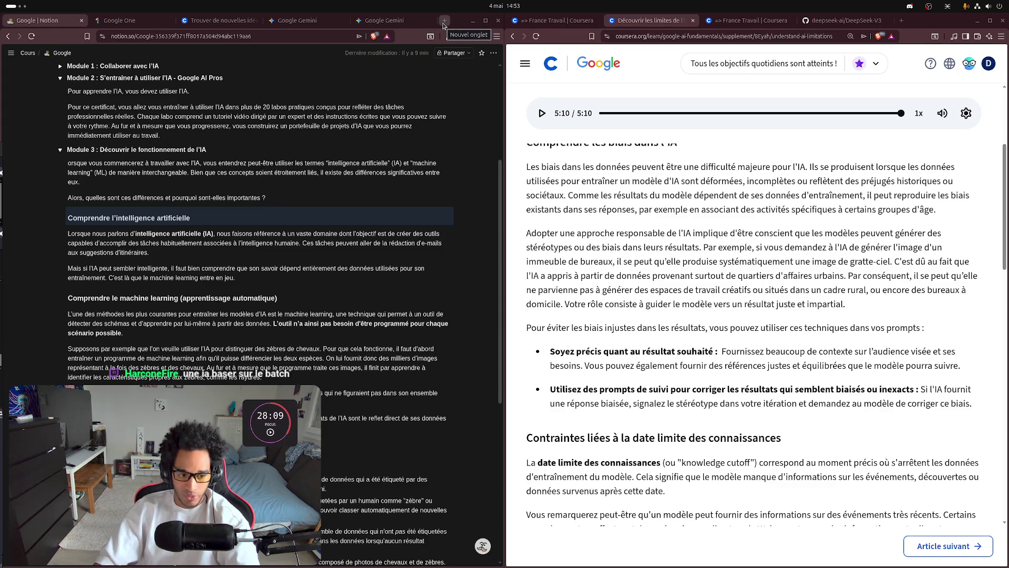
pyautogui.click(444, 22)
# - Open twitch.tv in its own window and go to the Tableau de bord des créateurs
pyautogui.moveTo(400, 20)
pyautogui.mouseDown()
pyautogui.moveTo(525, 72)
pyautogui.moveTo(534, 11)
pyautogui.mouseUp()
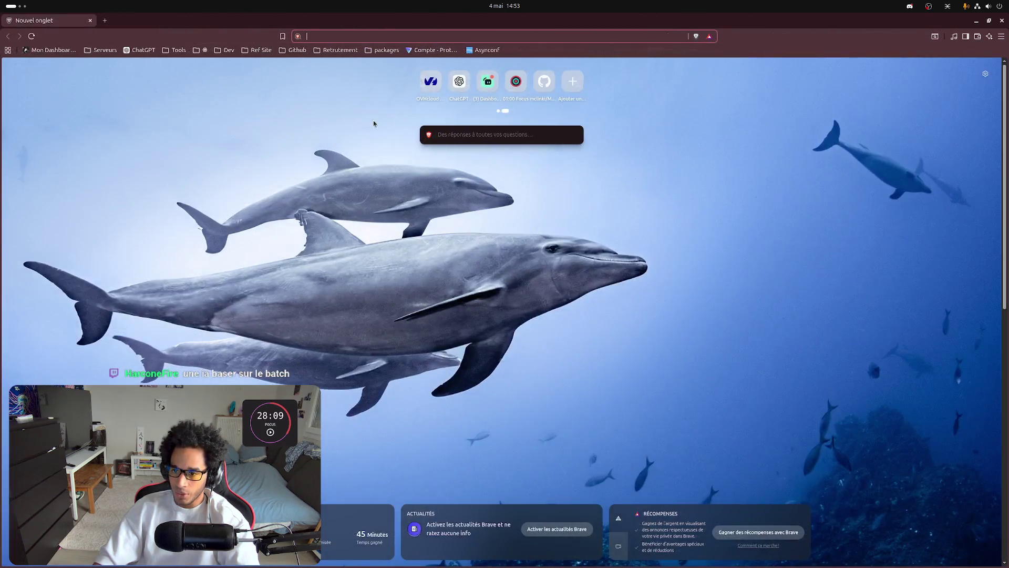
pyautogui.write('twitch.tv/pep__13')
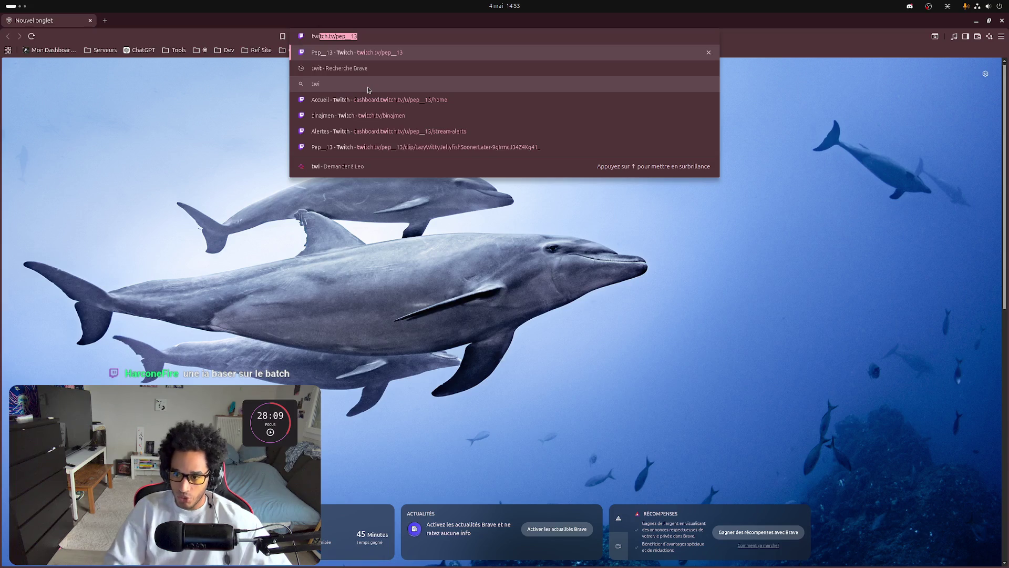
pyautogui.press('Return')
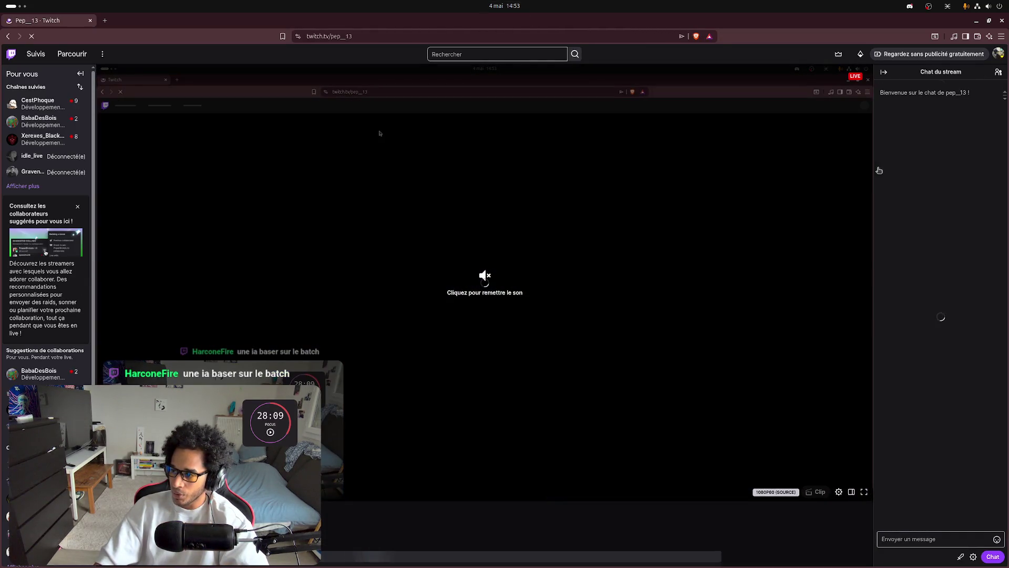
pyautogui.click(998, 54)
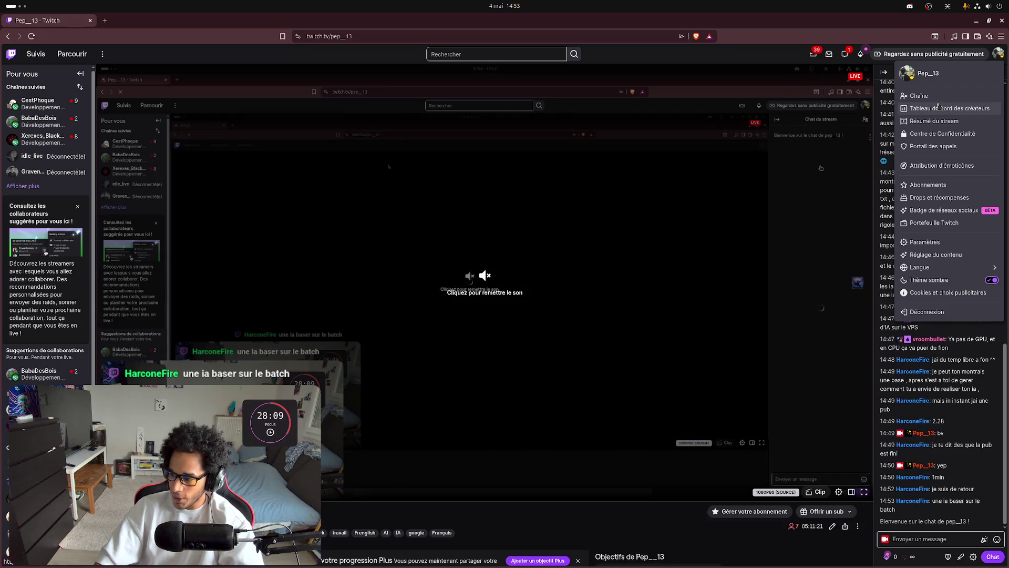
pyautogui.click(940, 107)
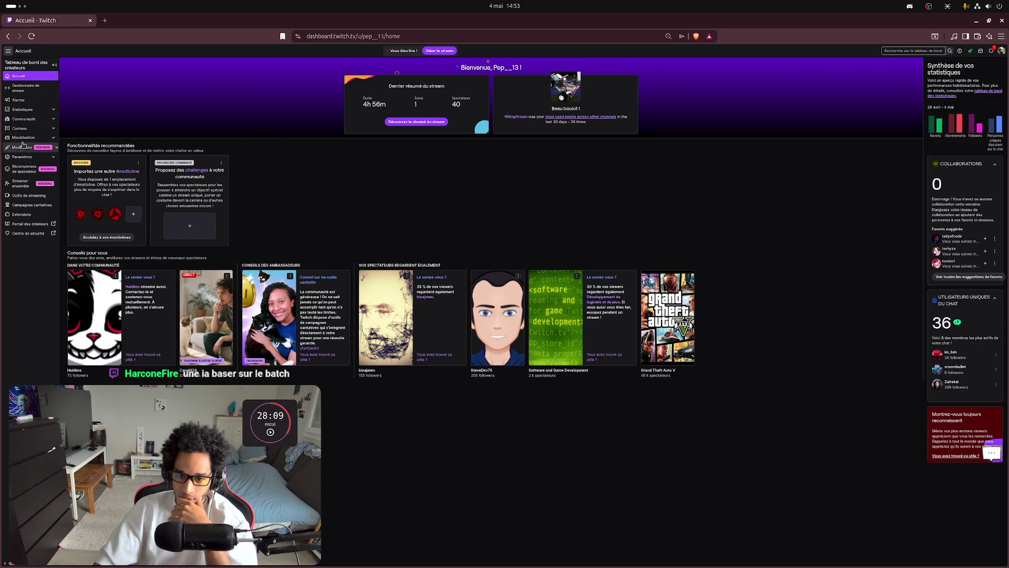
# - Show the Paramètres > Chaîne > Programme weekly schedule, zoomed in to read the Monday–Friday slots
pyautogui.click(22, 156)
pyautogui.click(31, 174)
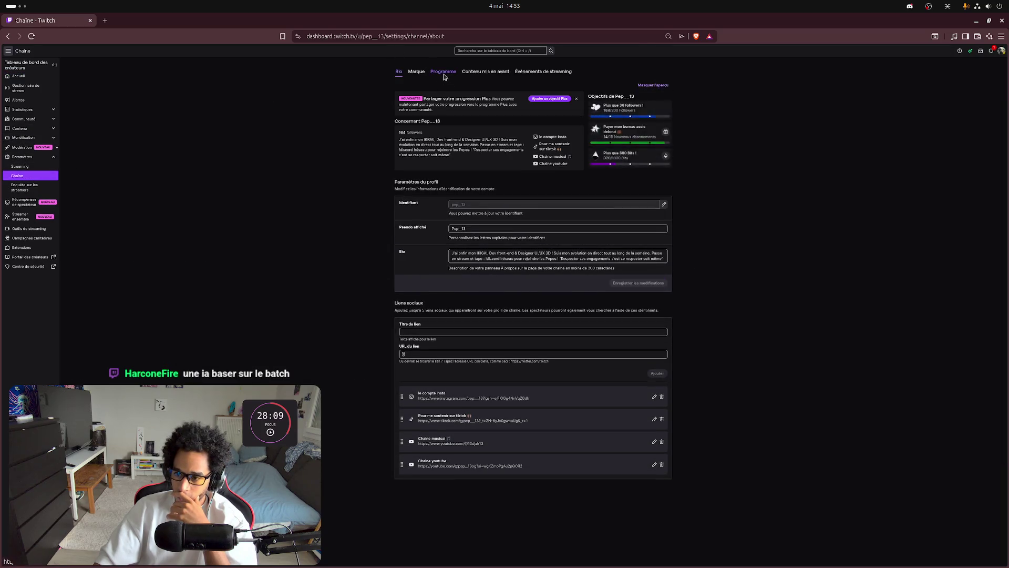
pyautogui.click(444, 74)
pyautogui.hotkey('ctrl', '+')
pyautogui.hotkey('ctrl', '+')
pyautogui.hotkey('ctrl', '+')
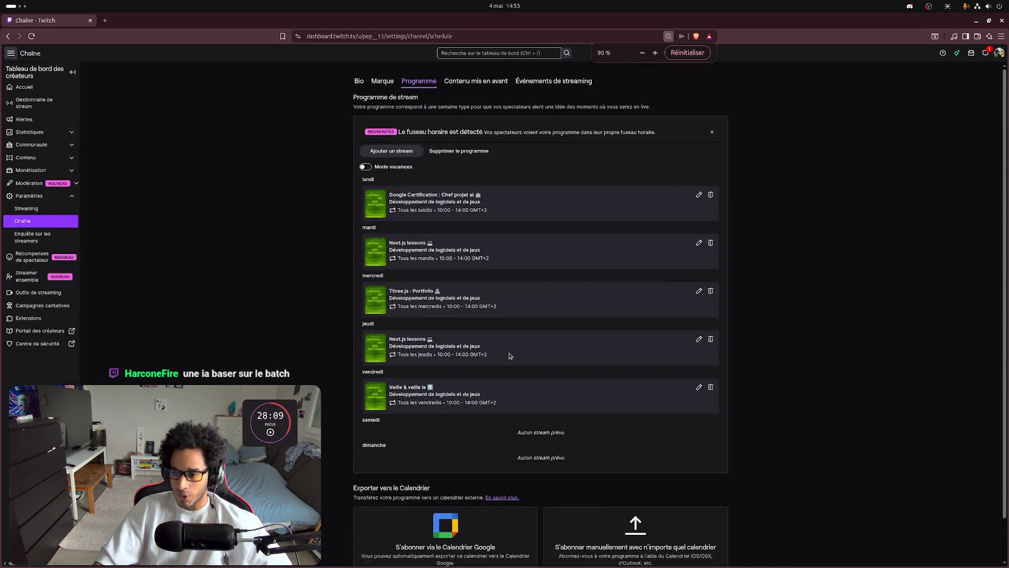
pyautogui.hotkey('ctrl', '+')
pyautogui.scroll(-3, 513, 361)
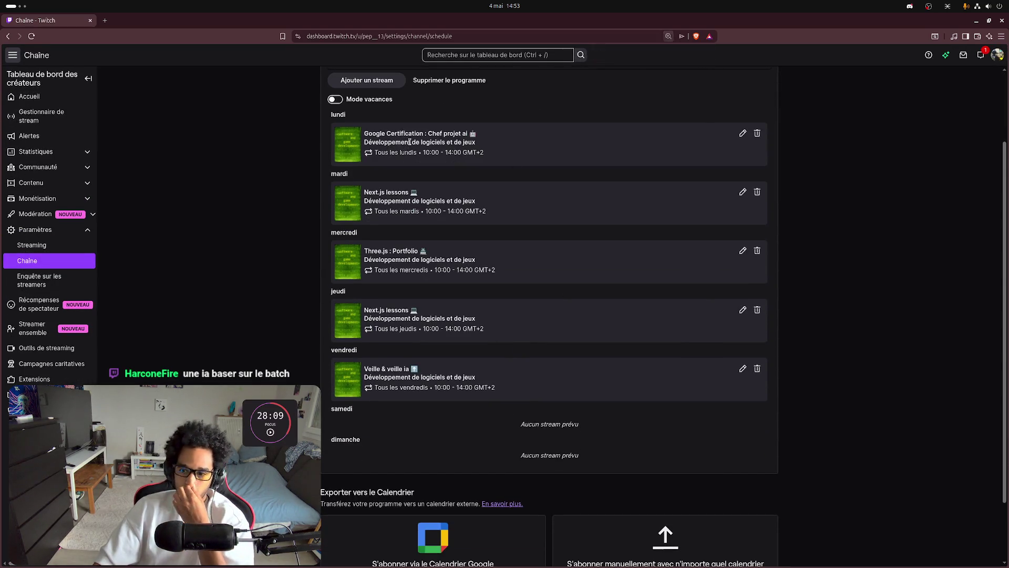
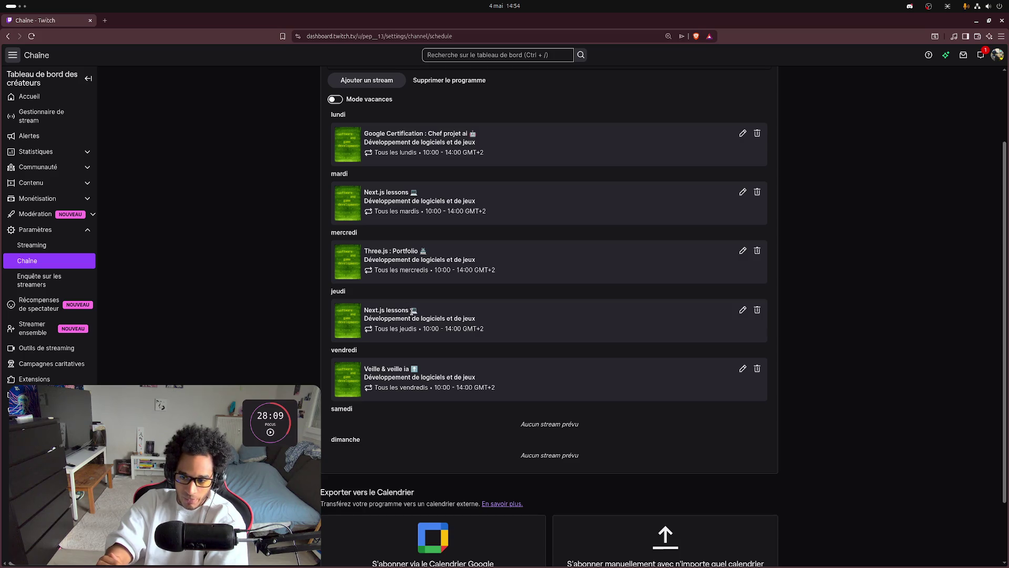
# - Highlight 'lessons' in Thursday's Next.js stream and tile the schedule window to the right
pyautogui.moveTo(410, 311)
pyautogui.mouseDown()
pyautogui.moveTo(362, 311)
pyautogui.moveTo(385, 310)
pyautogui.mouseUp()
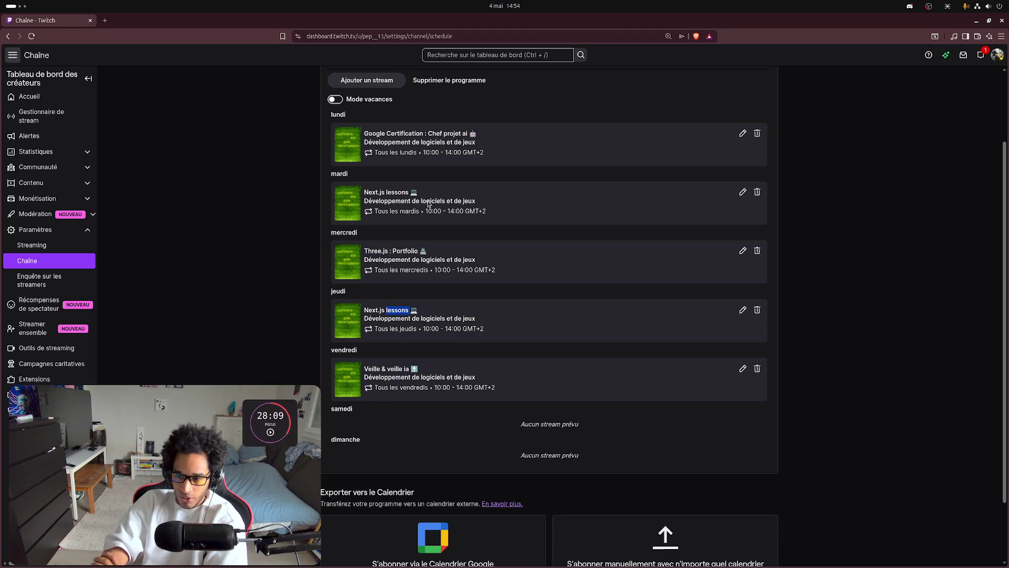
pyautogui.doubleClick(330, 21)
pyautogui.hotkey('alt', 'Tab')
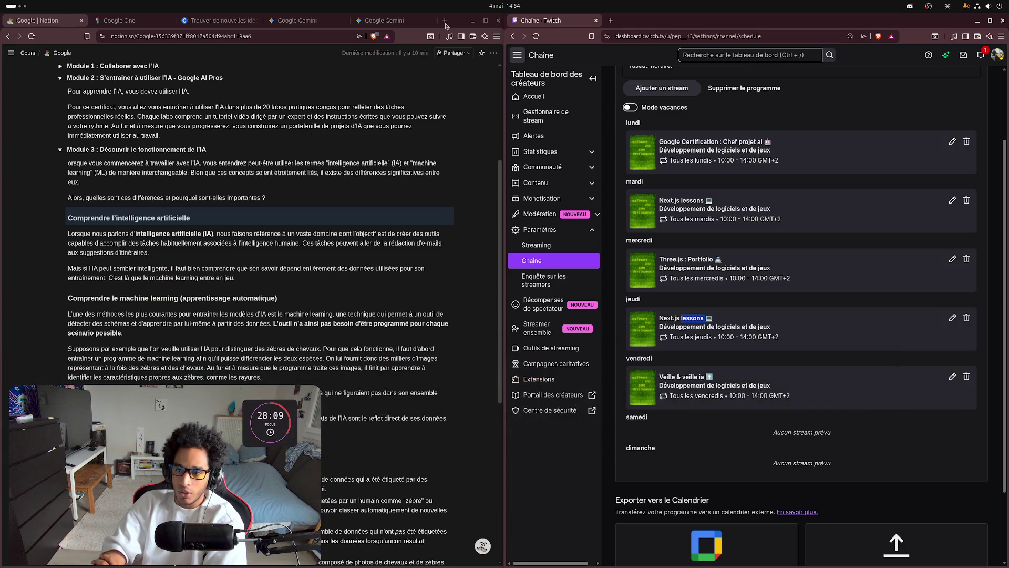
# - Open a new blank Brave tab, then bring the Twitch schedule window back into view
pyautogui.click(445, 20)
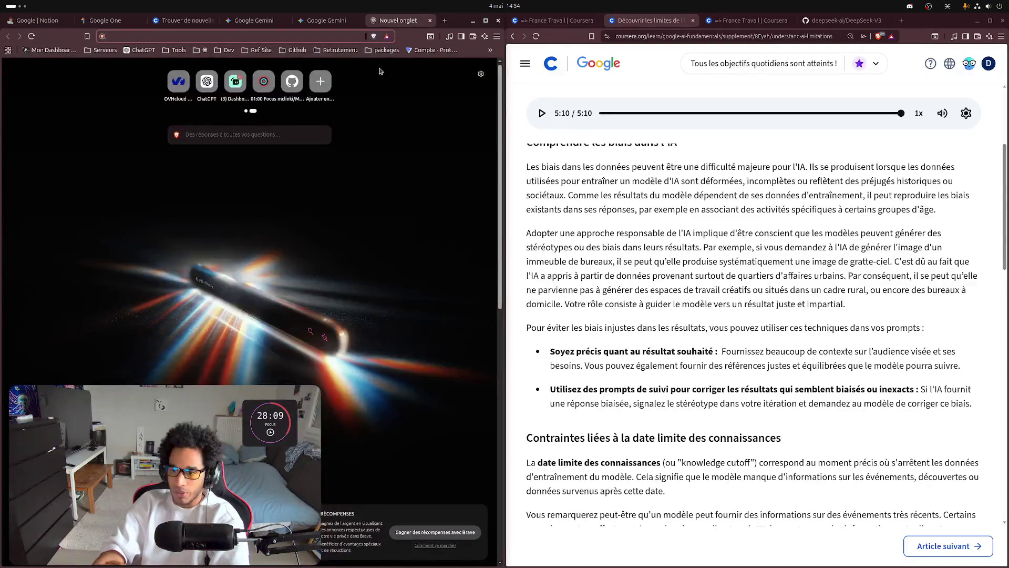
pyautogui.press('super')
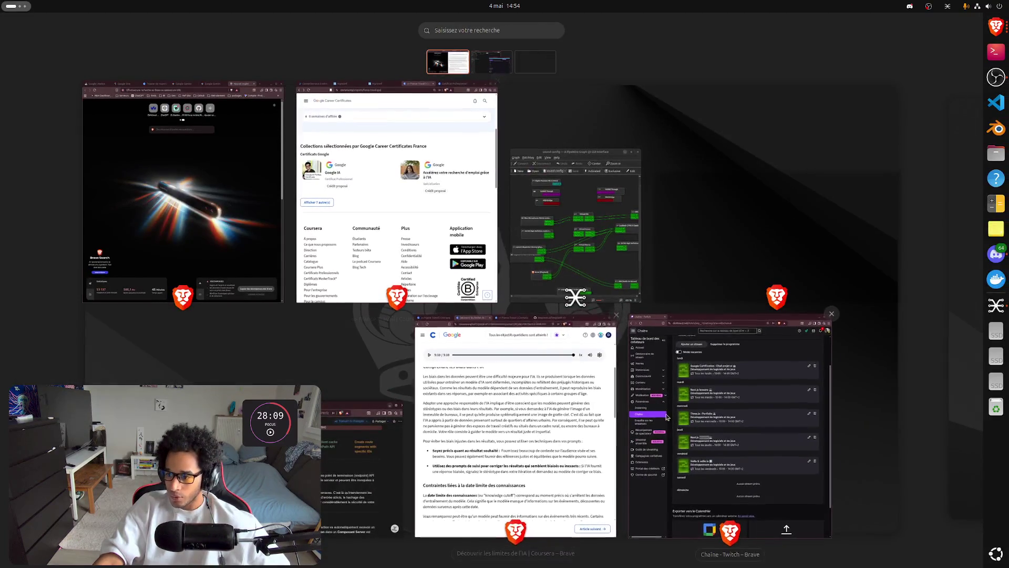
pyautogui.click(720, 420)
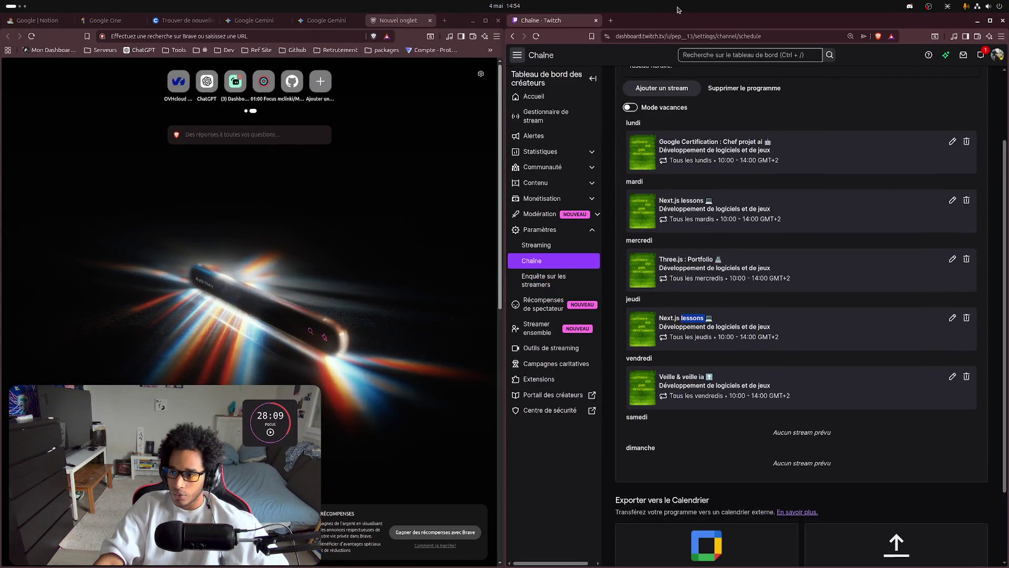
pyautogui.hotkey('alt', 'Tab')
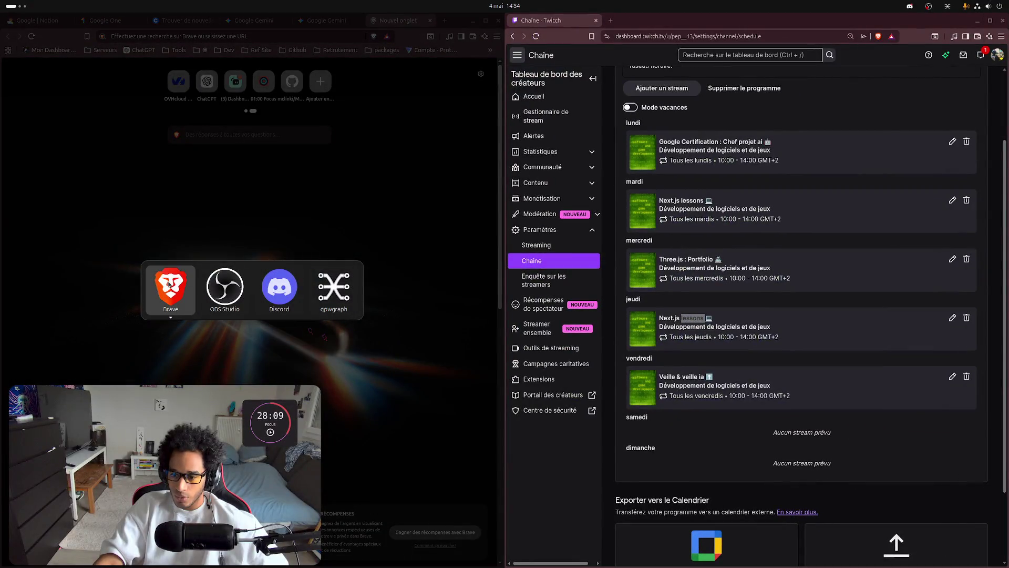
# - In the left Brave window, open the Notion Mon Dashboard bookmark and its Roads Maps page
pyautogui.moveTo(169, 284)
pyautogui.click(170, 363)
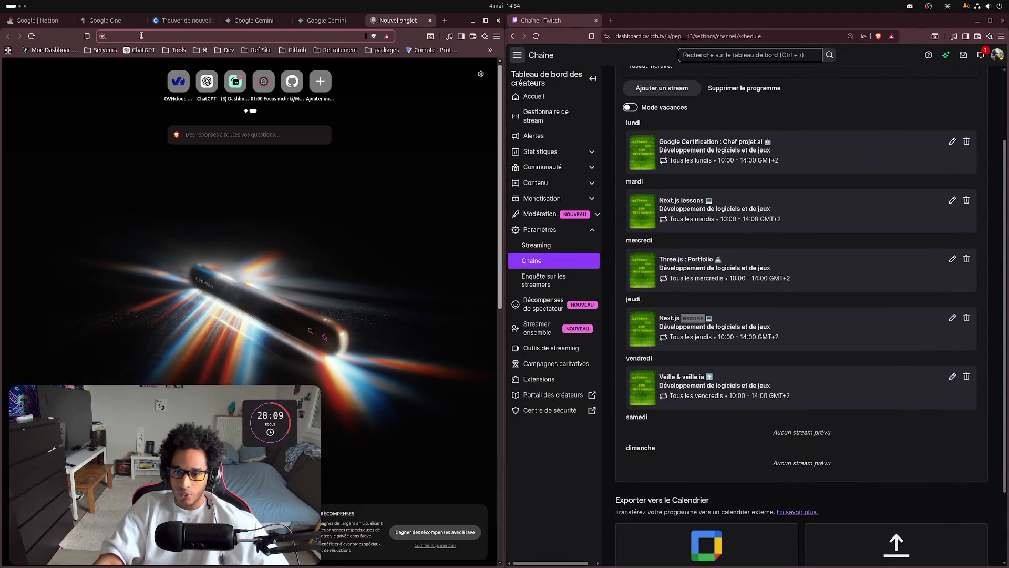
pyautogui.click(49, 49)
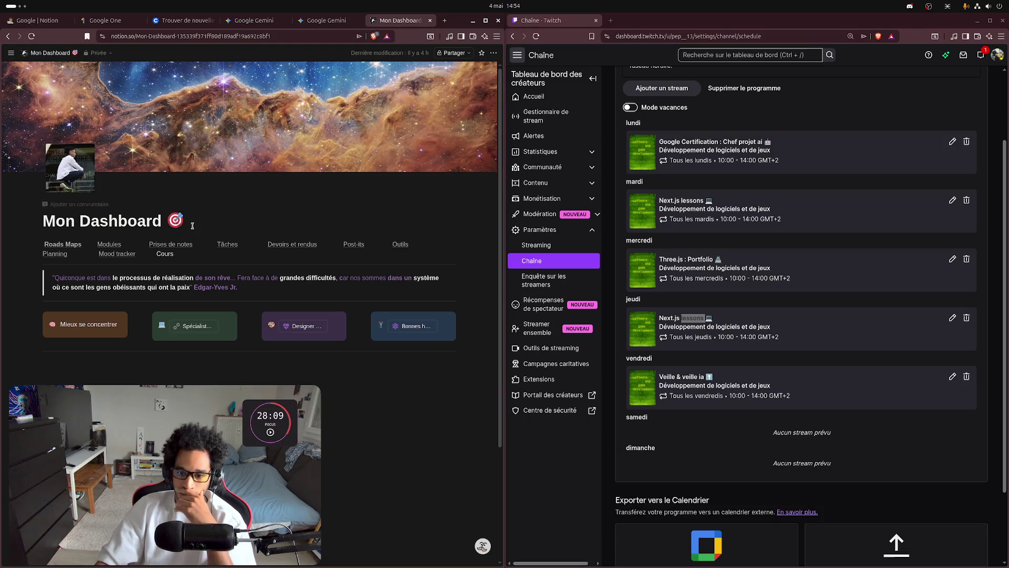
pyautogui.click(194, 326)
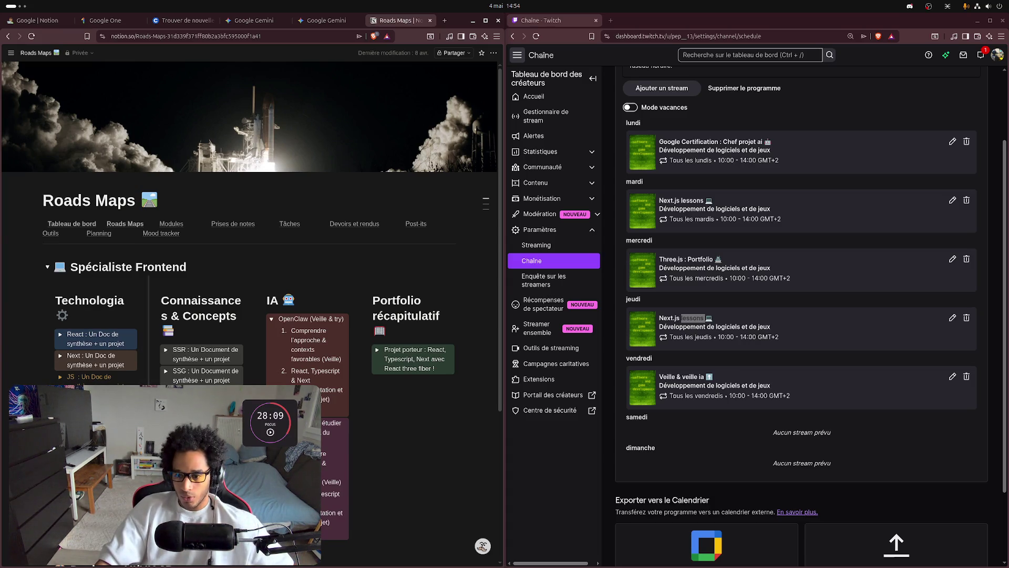
# - Reset the Notion page zoom to 100%, zoom out one step, and scroll through the roadmap
pyautogui.hotkey('ctrl', '0')
pyautogui.hotkey('ctrl', '-')
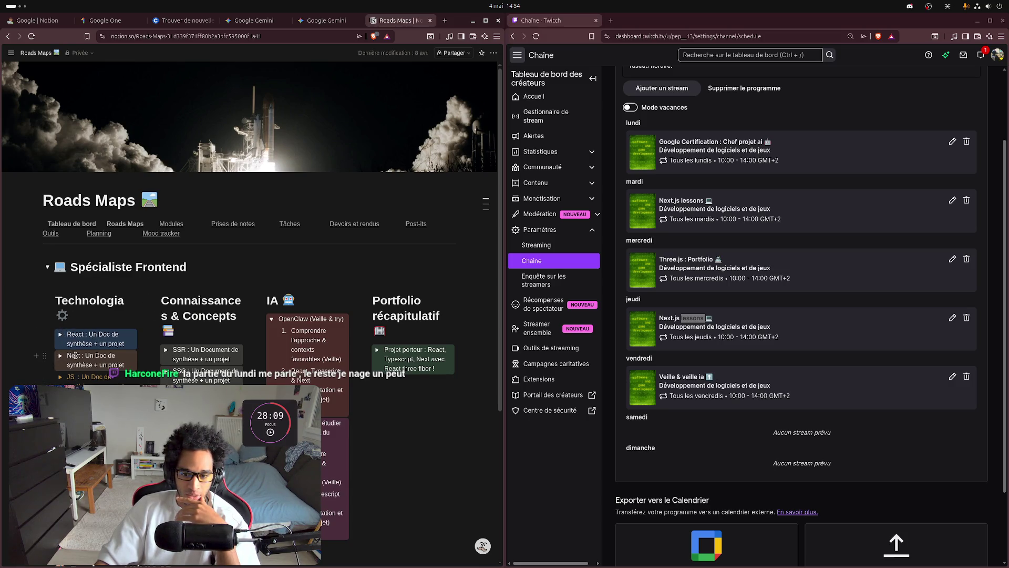
pyautogui.scroll(-3, 226, 298)
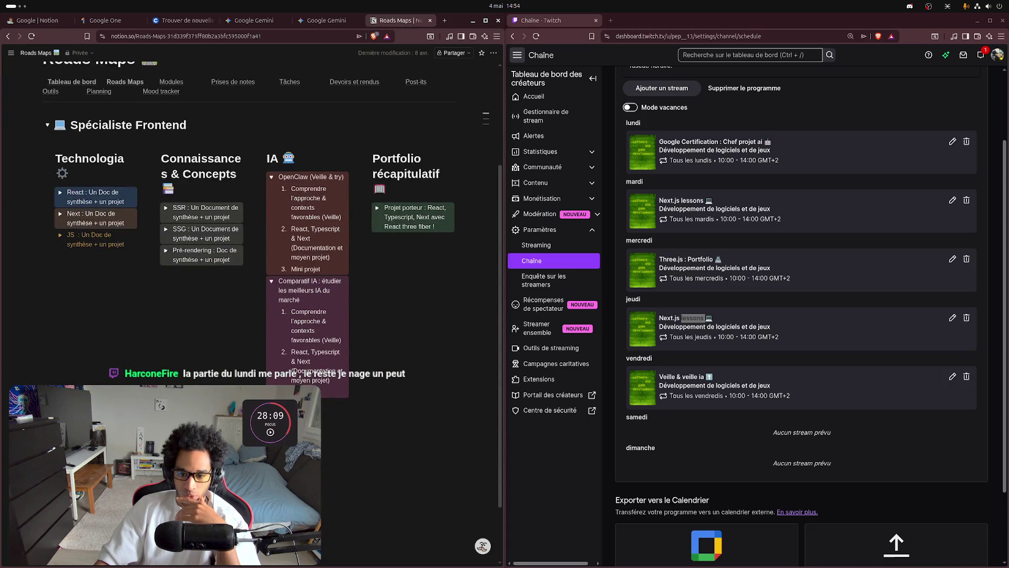
pyautogui.scroll(-2, 252, 237)
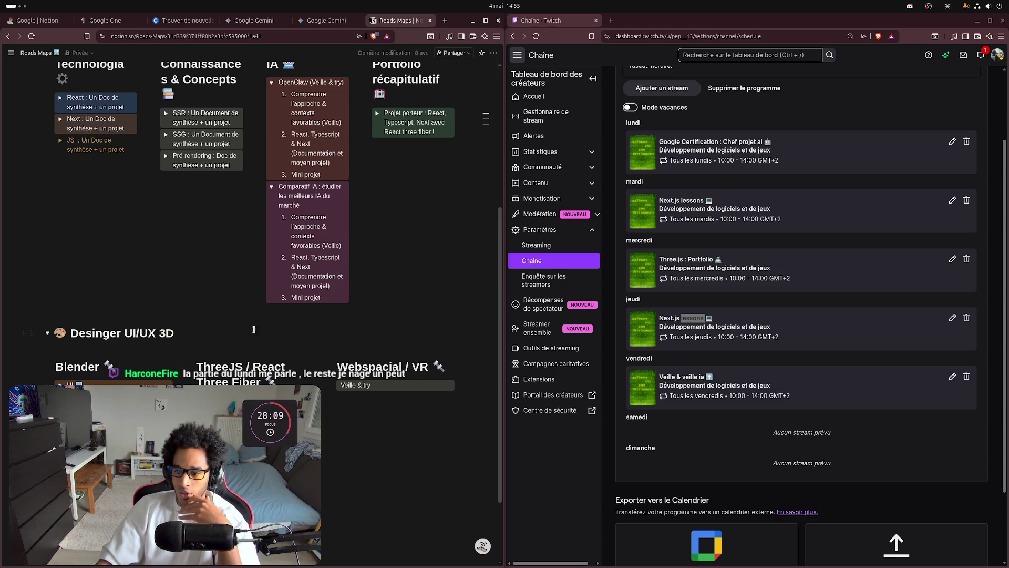
pyautogui.scroll(2, 294, 328)
pyautogui.scroll(-2, 340, 328)
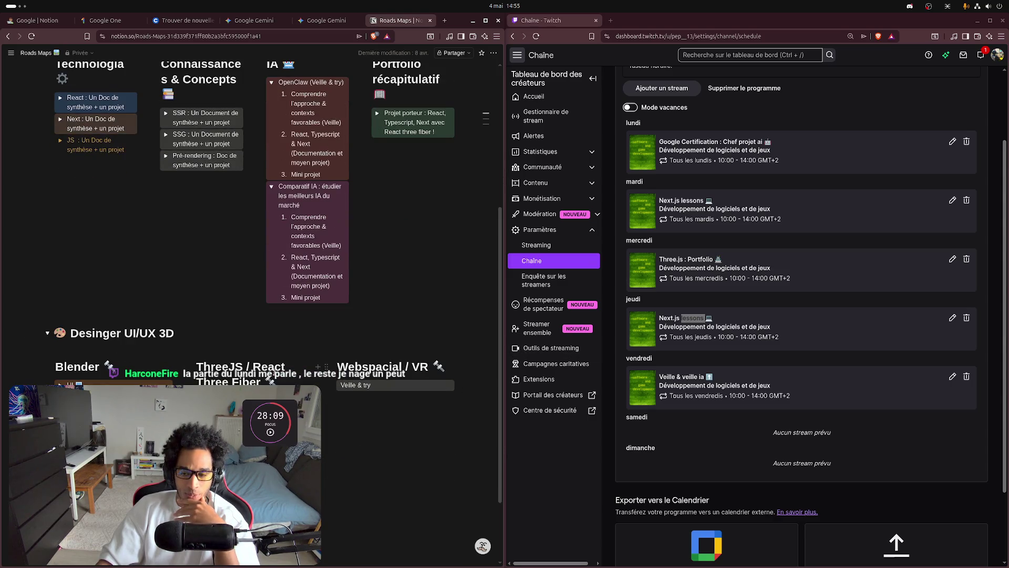
pyautogui.scroll(2, 275, 372)
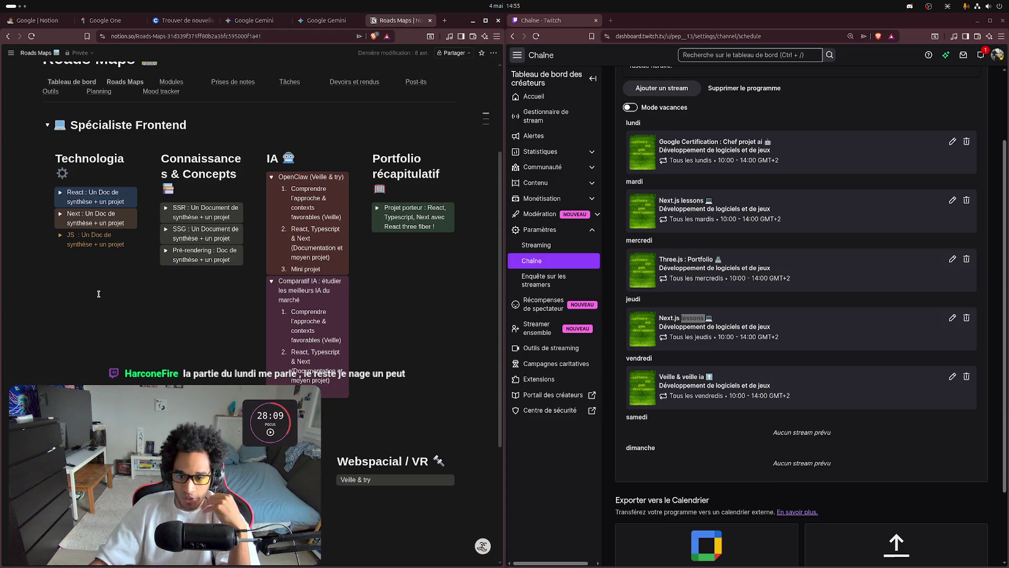
# - Expand and collapse the Next and React roadmap items, then close the Roads Maps tab
pyautogui.click(60, 214)
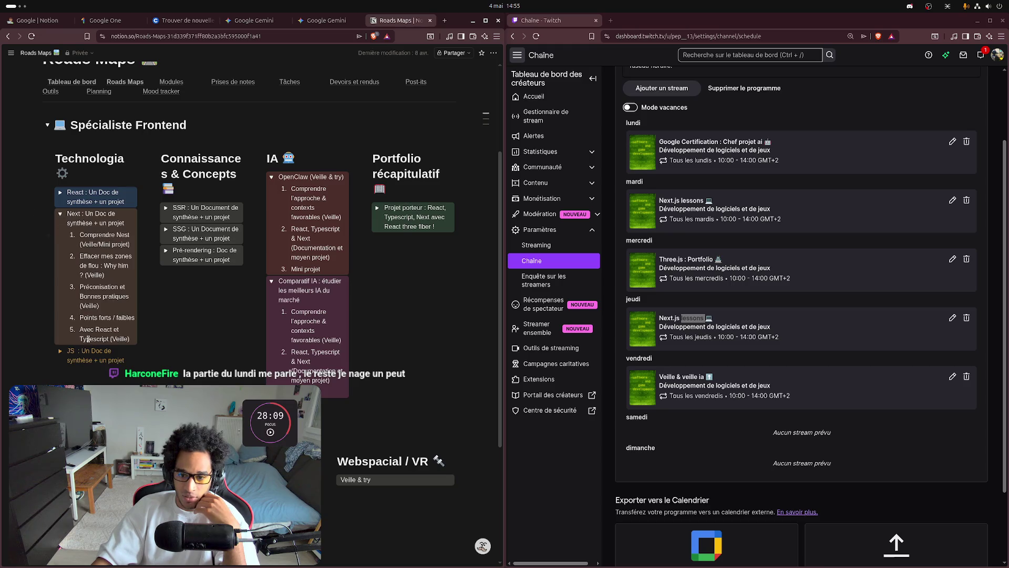
pyautogui.click(60, 192)
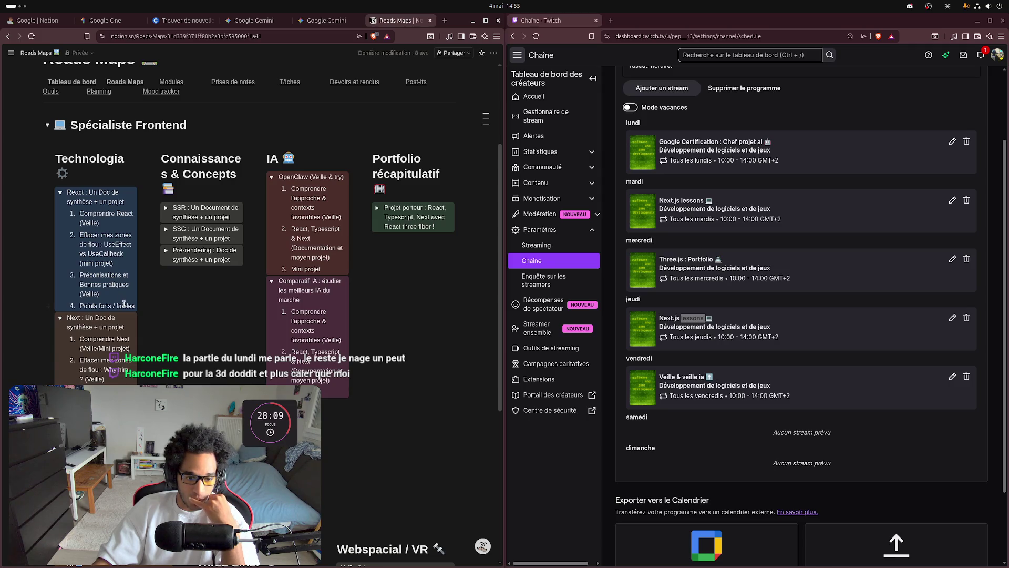
pyautogui.click(60, 192)
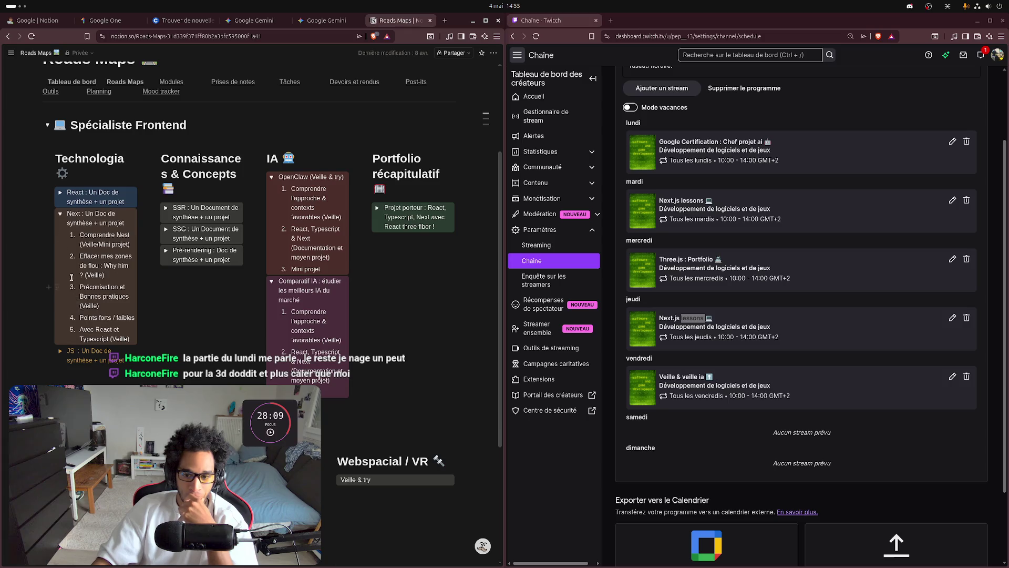
pyautogui.click(60, 214)
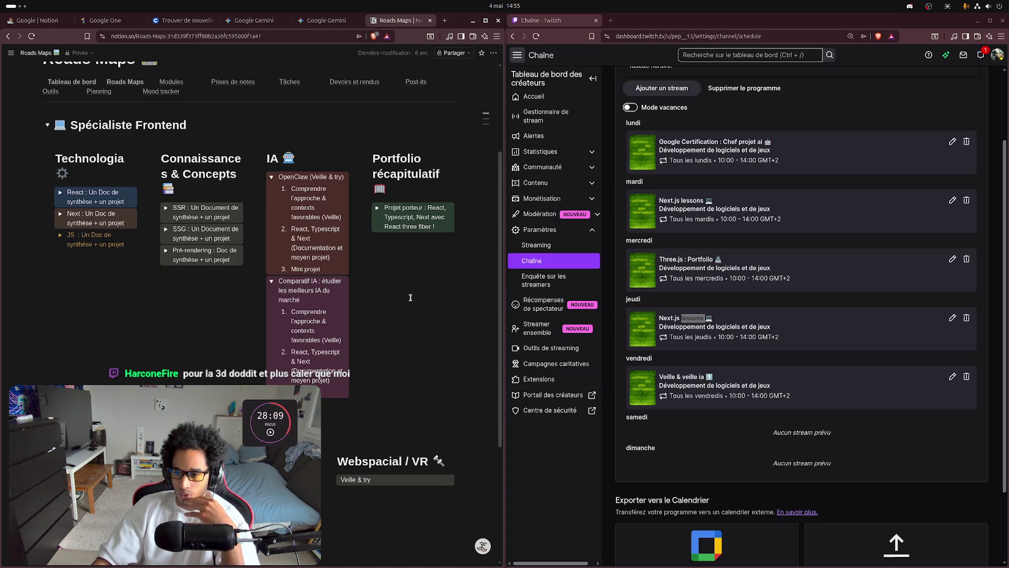
pyautogui.middleClick(389, 23)
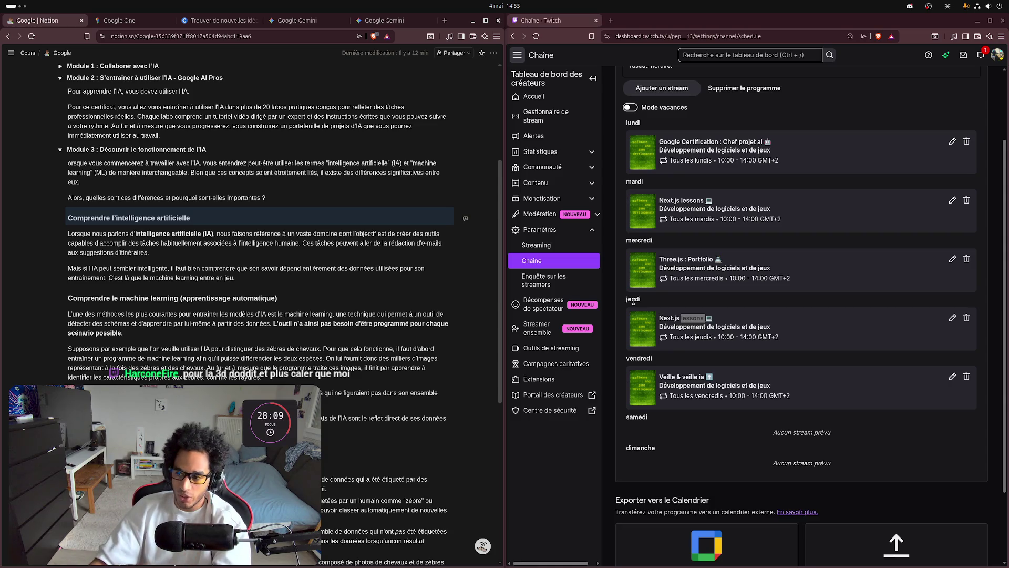
pyautogui.click(734, 204)
pyautogui.moveTo(658, 202); pyautogui.dragTo(721, 204)
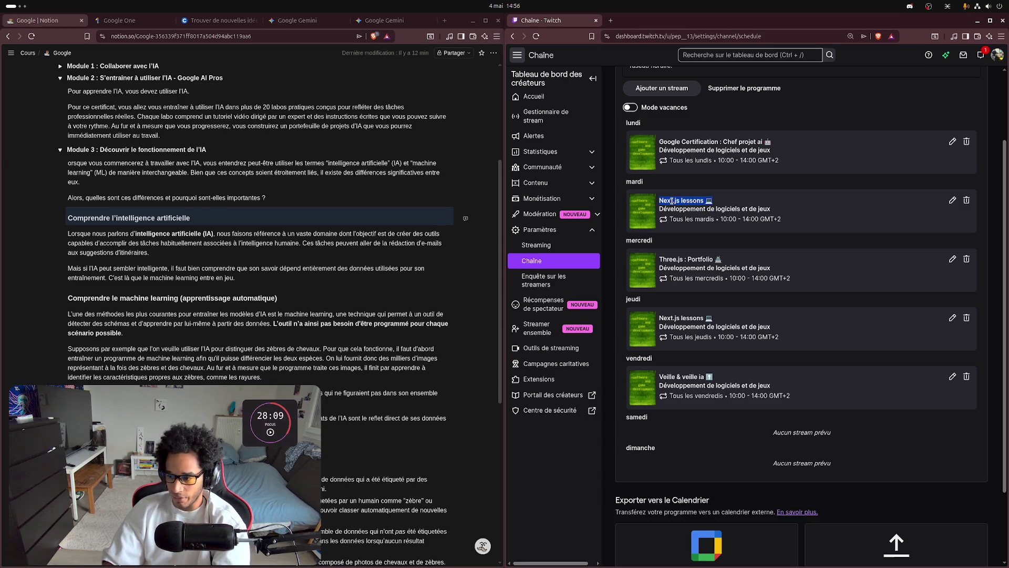
# - Highlight part of Friday's 'Veille & veille ia' title, then close the Twitch schedule window
pyautogui.scroll(-3, 740, 372)
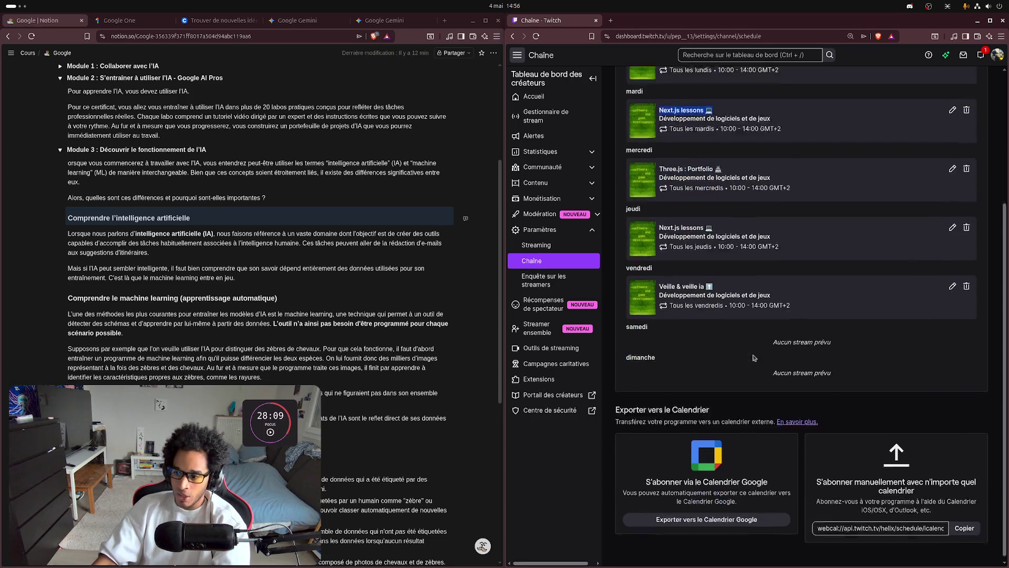
pyautogui.moveTo(717, 283); pyautogui.dragTo(664, 279)
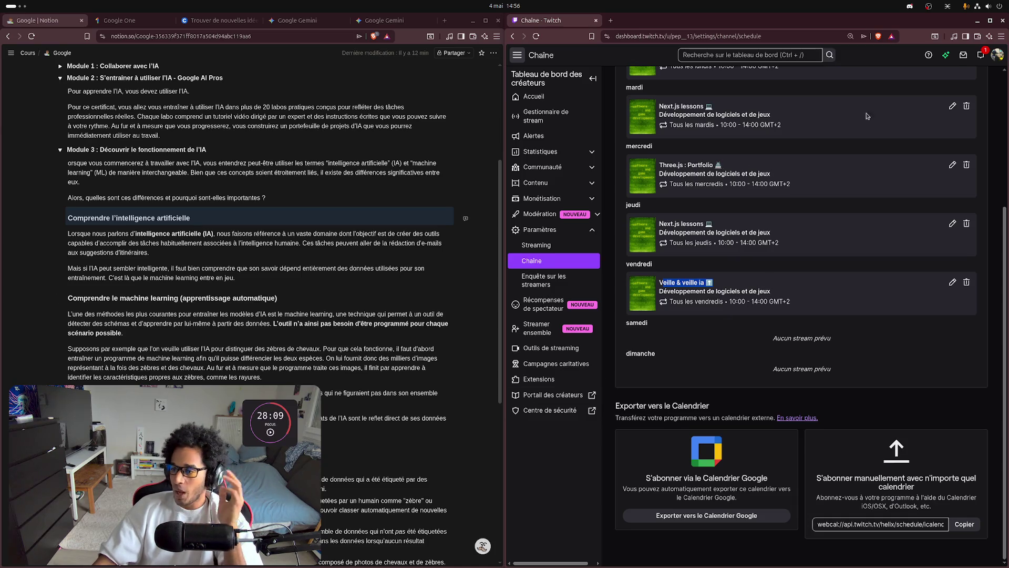
pyautogui.click(1002, 21)
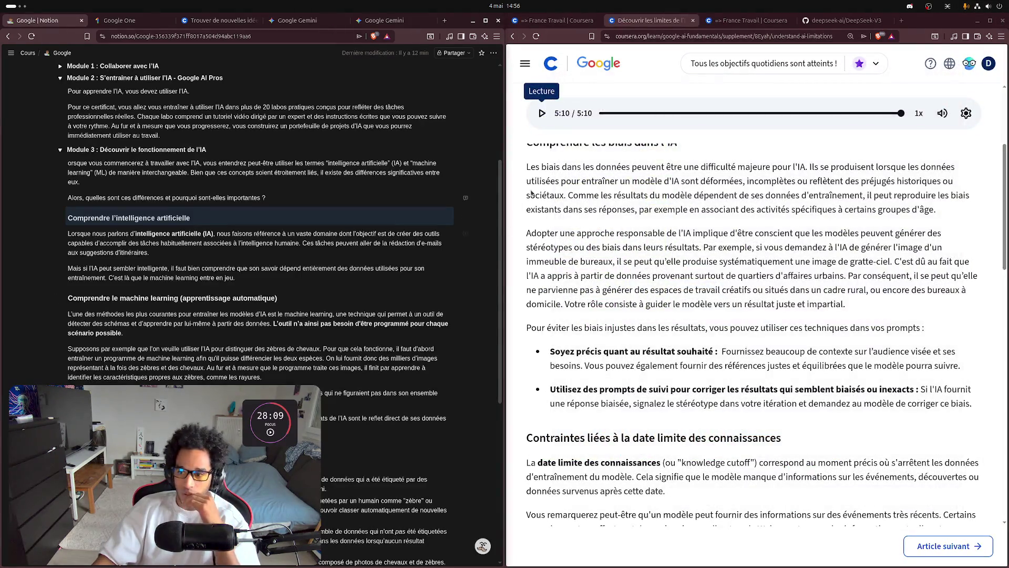
pyautogui.scroll(3, 655, 305)
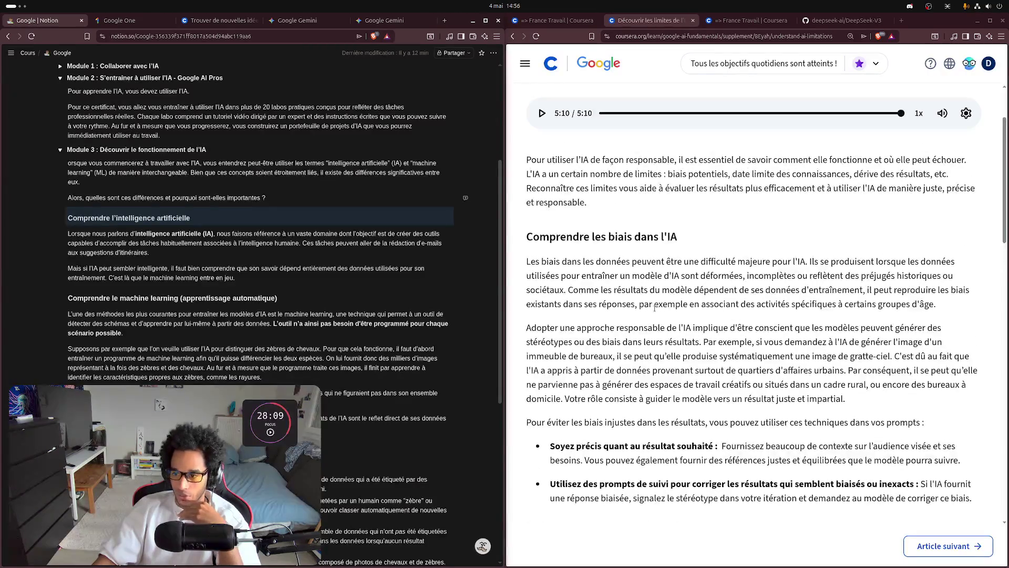